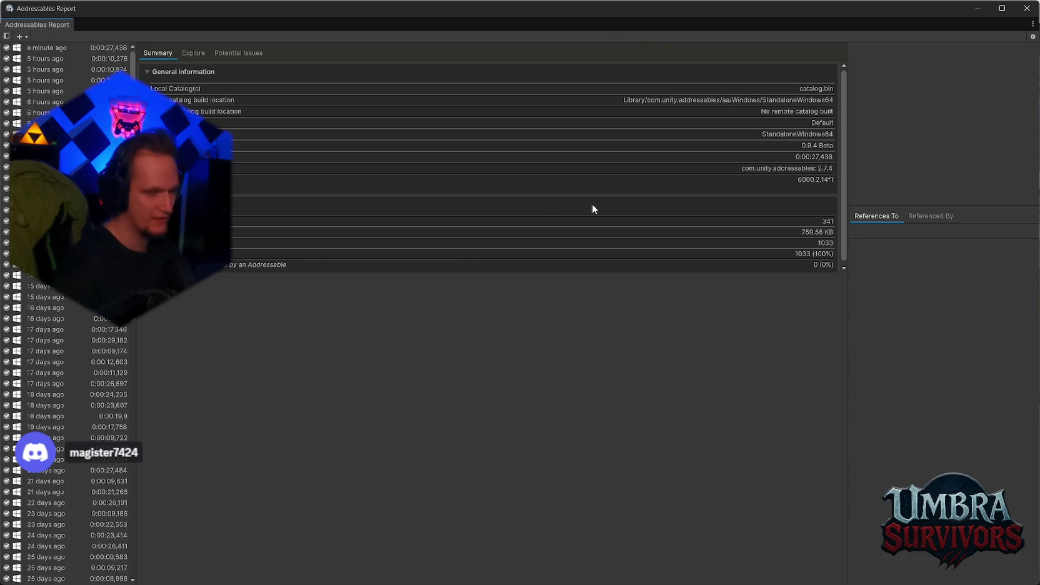
Step: Close the Addressables Report and Build Profiles windows and exit the Unity editor
{"action": "left_click", "coordinate": [1026, 8]}
{"action": "left_click", "coordinate": [628, 74]}
{"action": "left_click", "coordinate": [9, 18]}
{"action": "left_click", "coordinate": [9, 17]}
{"action": "left_click", "coordinate": [9, 17]}
{"action": "left_click", "coordinate": [9, 19]}
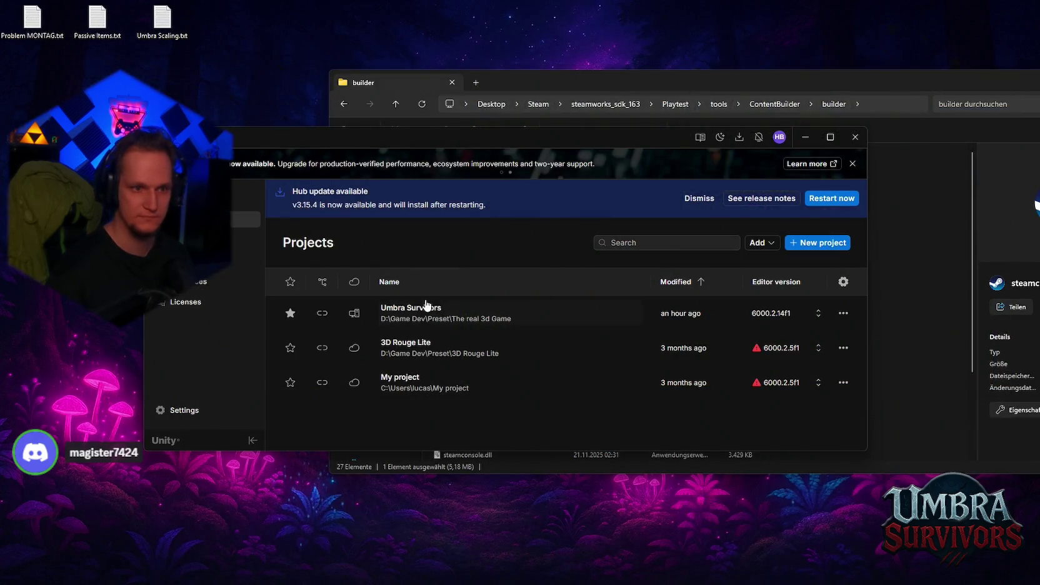
Step: Open the Umbra Survivors project from Unity Hub and minimize the Hub while it loads
{"action": "left_click", "coordinate": [422, 302]}
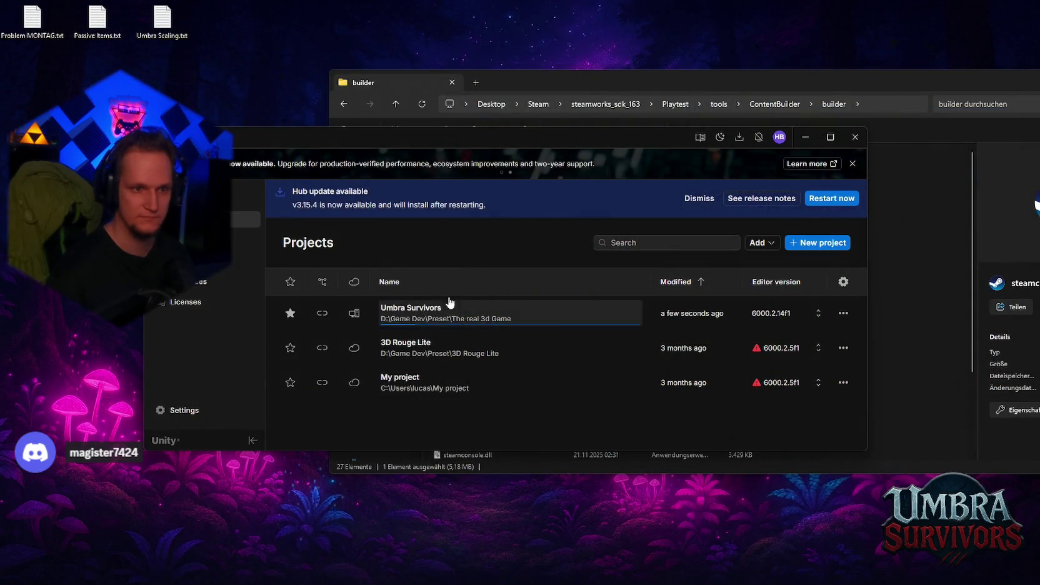
{"action": "left_click", "coordinate": [805, 137]}
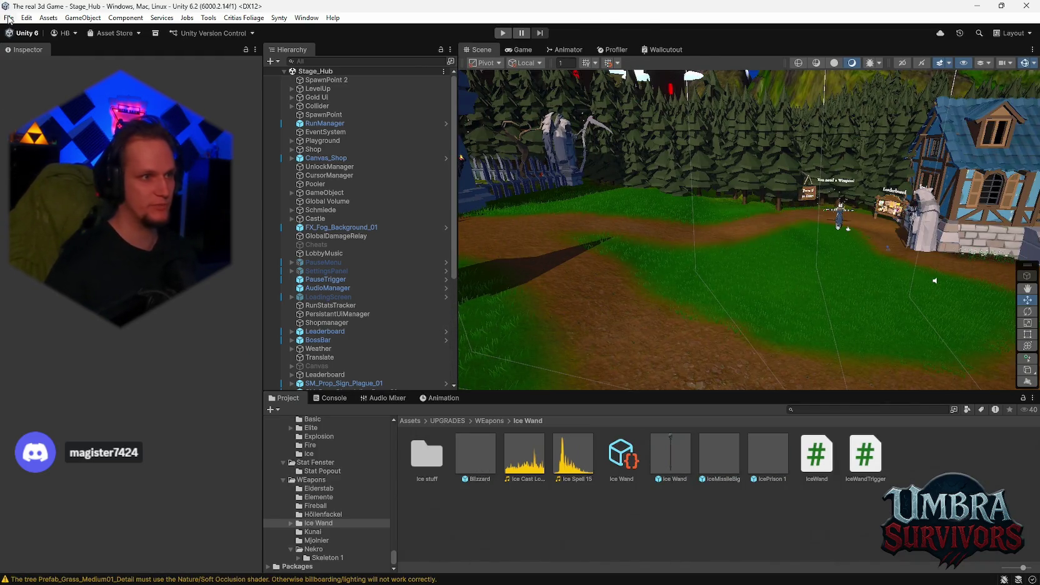
Step: Save the scene and build the Windows player into the 'UmbraSurvivors v0.9.4 Playtest' folder
{"action": "left_click", "coordinate": [9, 18]}
{"action": "left_click", "coordinate": [35, 72]}
{"action": "left_click", "coordinate": [9, 18]}
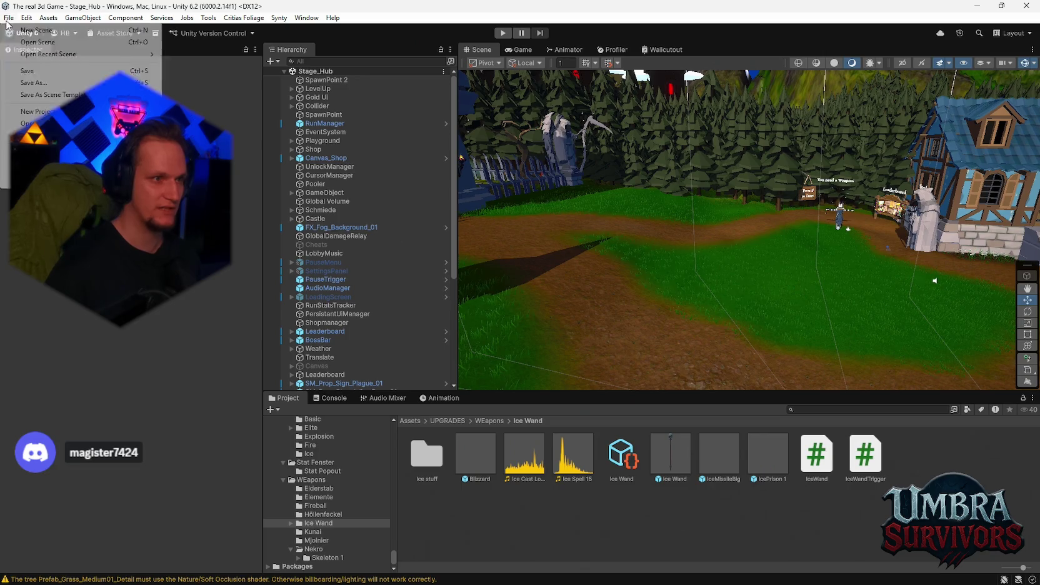
{"action": "left_click", "coordinate": [9, 17]}
{"action": "left_click", "coordinate": [8, 18]}
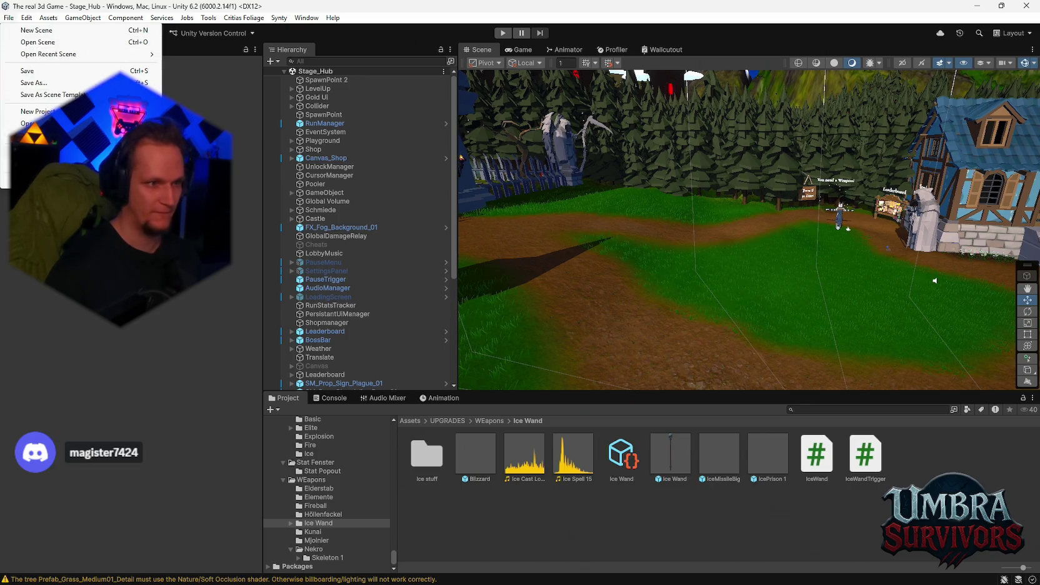
{"action": "left_click", "coordinate": [38, 152]}
{"action": "left_click", "coordinate": [528, 383]}
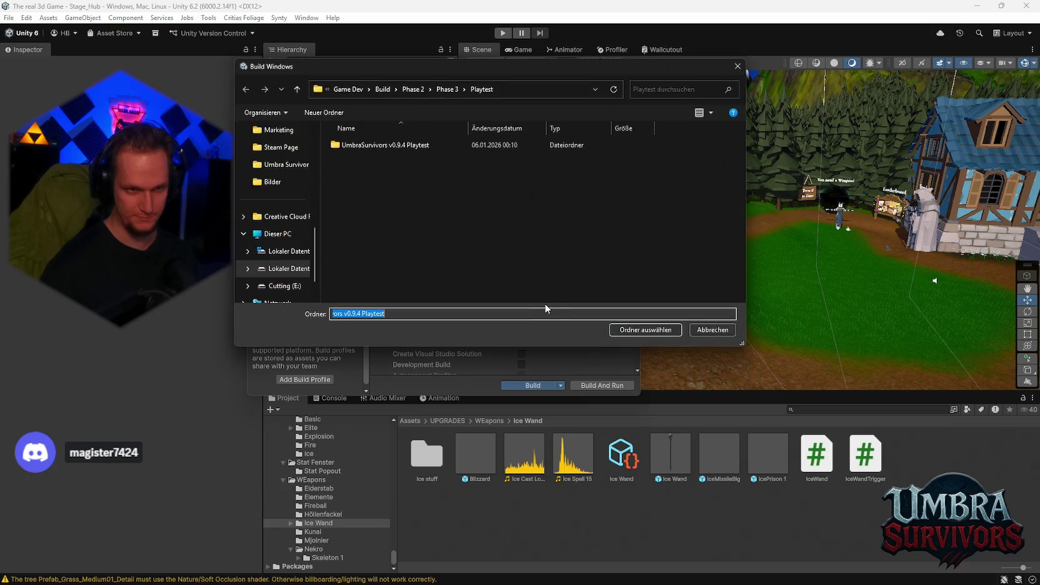
{"action": "left_click", "coordinate": [375, 145]}
{"action": "left_click", "coordinate": [645, 330]}
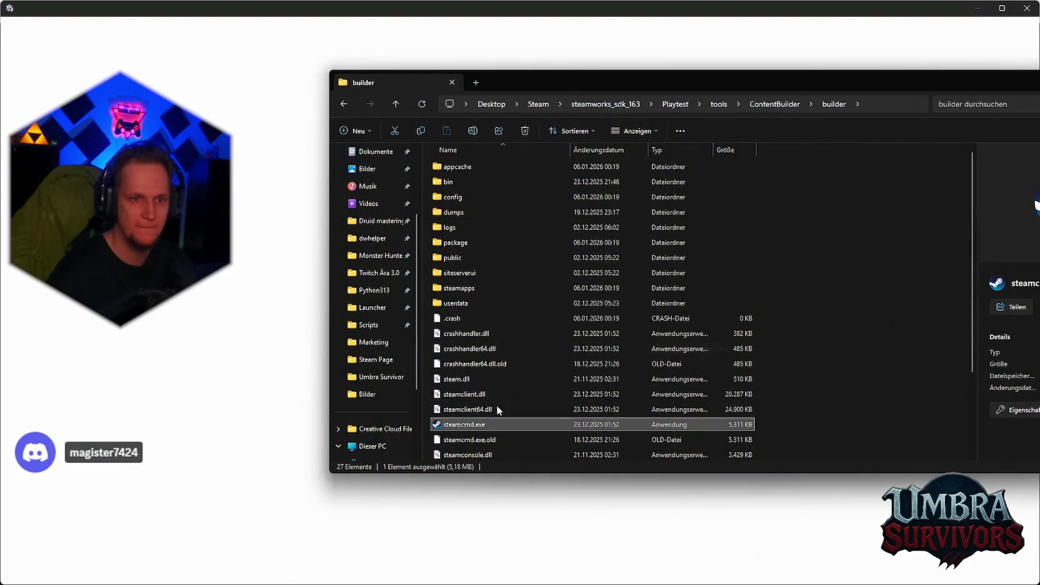
Step: Launch steamcmd.exe from the builder folder and wait until it connects to Steam Public
{"action": "double_click", "coordinate": [474, 425]}
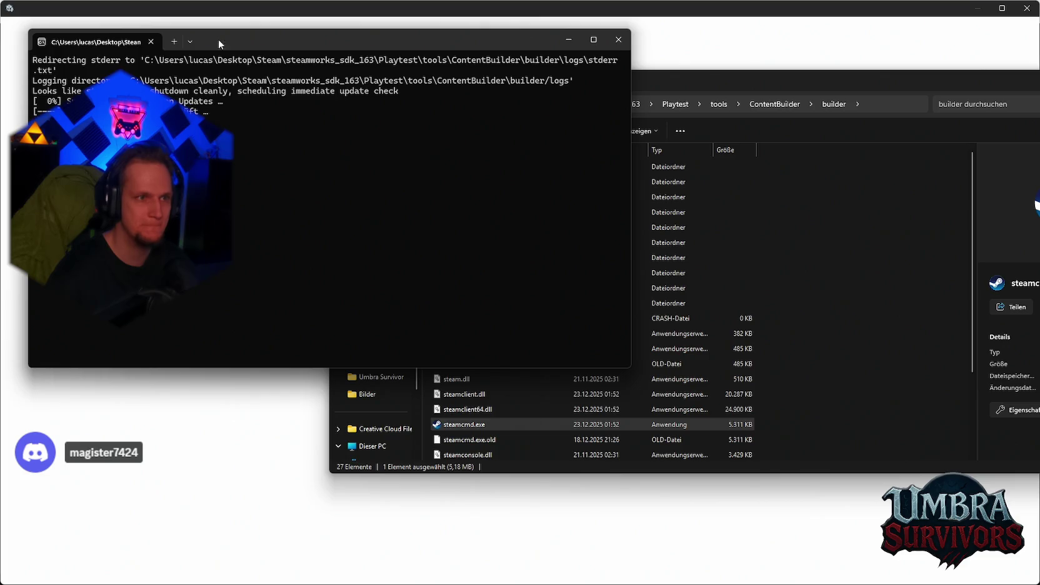
{"action": "mouse_move", "coordinate": [219, 40]}
{"action": "left_mouse_down"}
{"action": "mouse_move", "coordinate": [231, 110]}
{"action": "mouse_move", "coordinate": [217, 111]}
{"action": "left_mouse_up"}
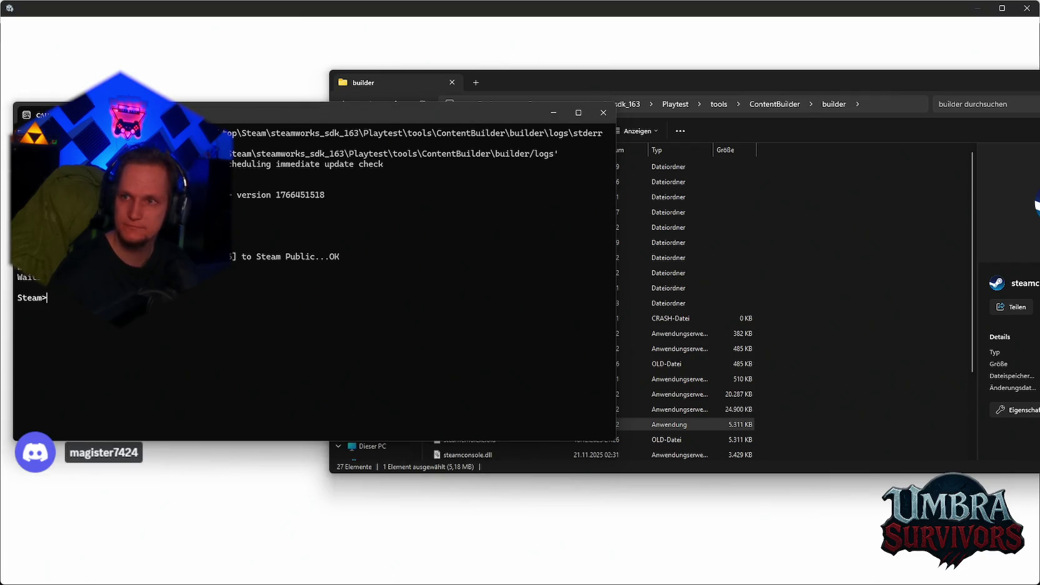
{"action": "key", "text": "alt+Tab"}
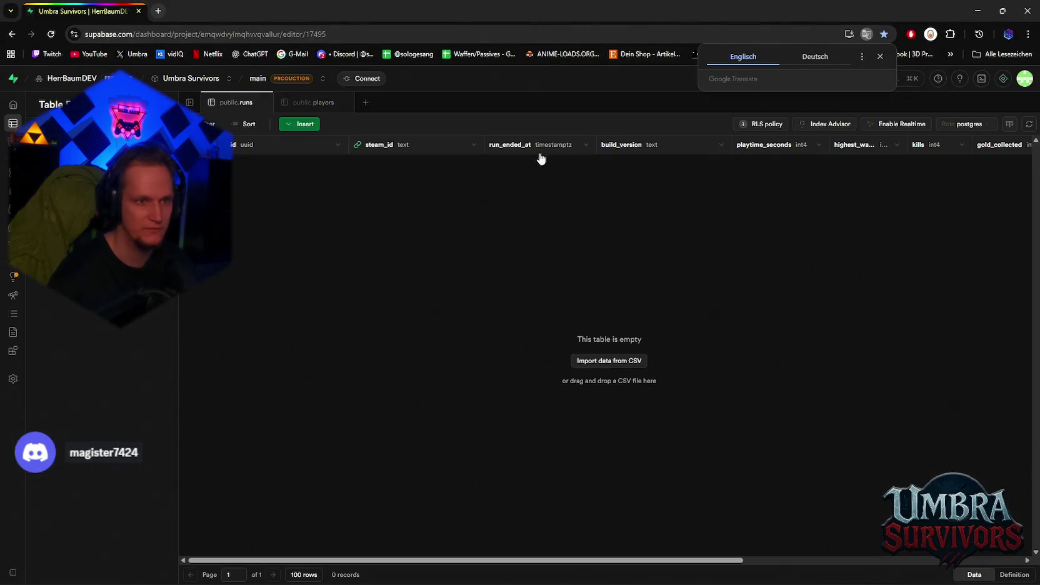
Step: Inspect the public.players row: steam id, highest_wave, build_version 0.9.4 Beta, last_seen, total_gold
{"action": "left_click", "coordinate": [312, 102]}
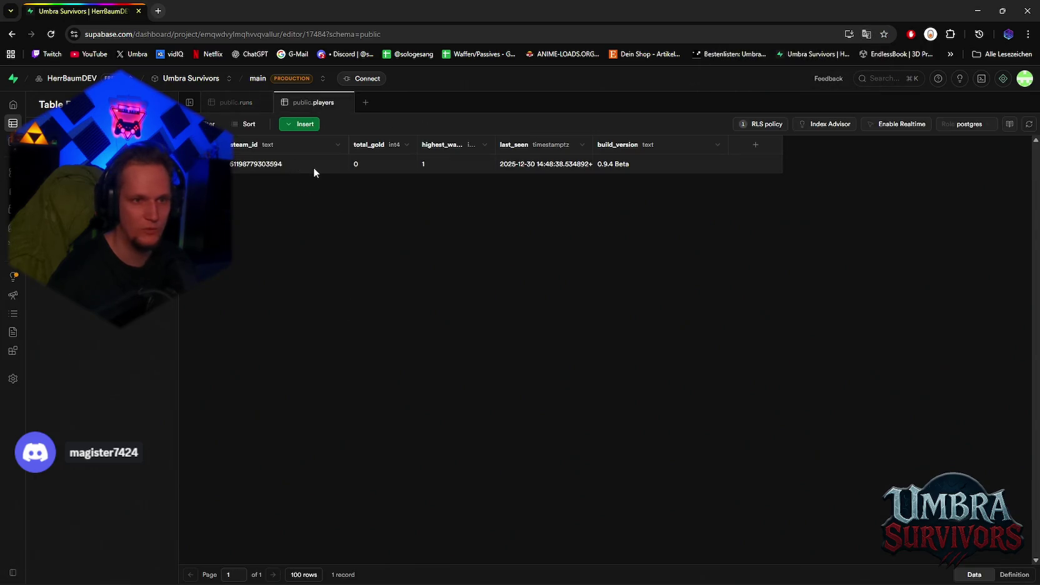
{"action": "left_click", "coordinate": [331, 164]}
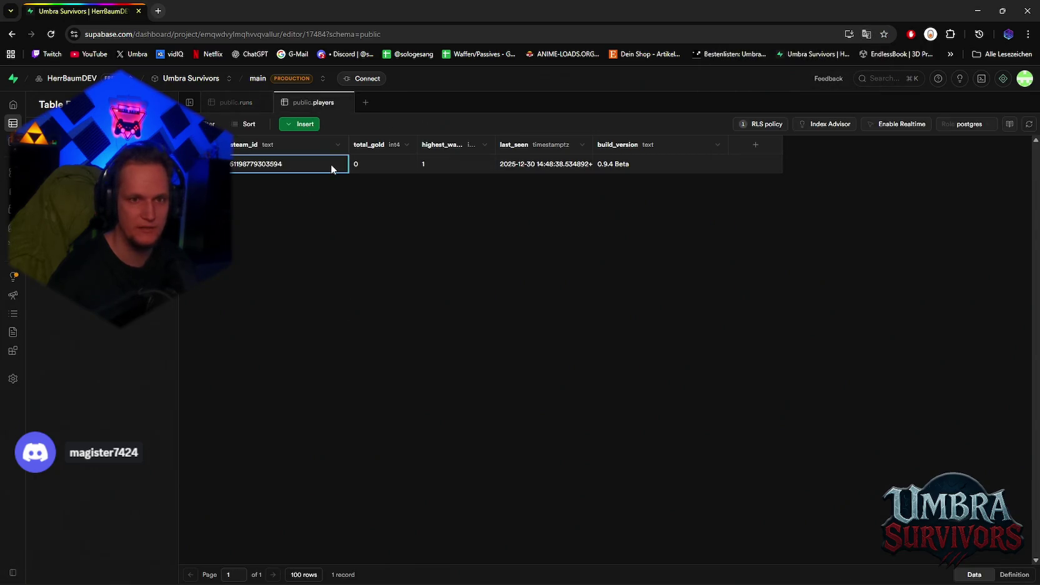
{"action": "left_click", "coordinate": [444, 169]}
{"action": "left_click", "coordinate": [599, 168]}
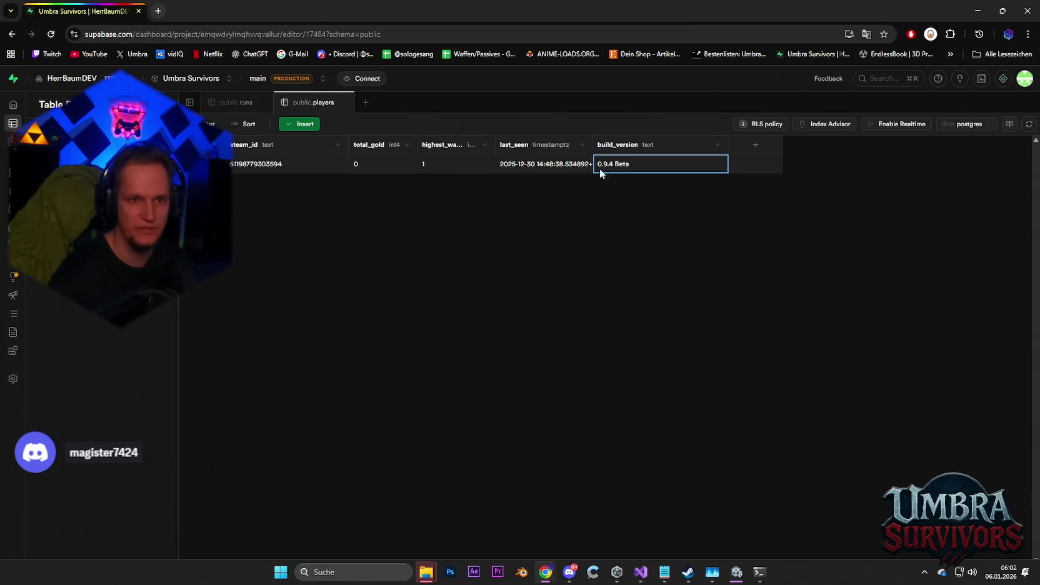
{"action": "left_click", "coordinate": [543, 168]}
{"action": "left_click", "coordinate": [447, 164]}
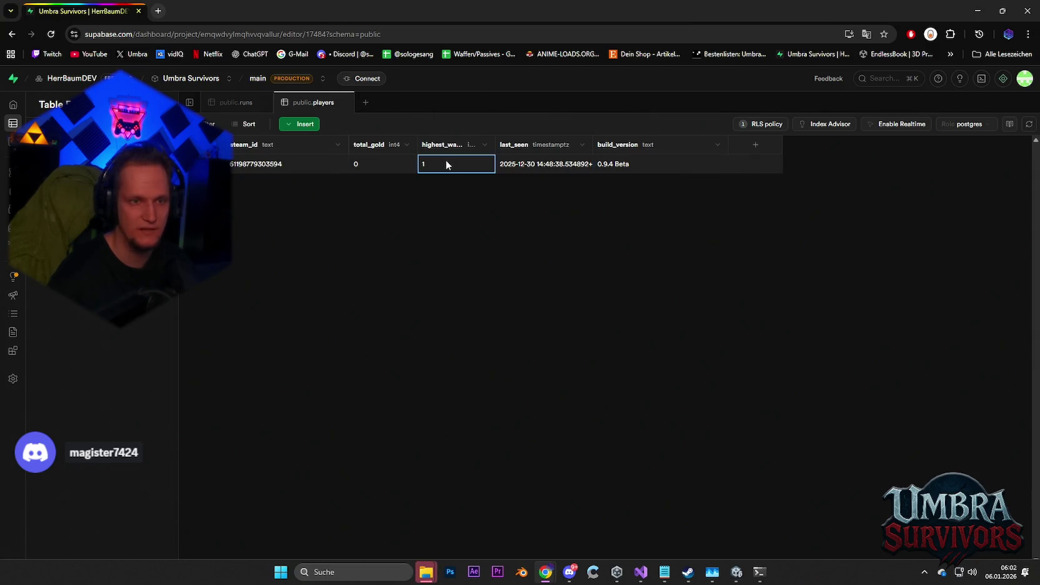
{"action": "left_click", "coordinate": [362, 168]}
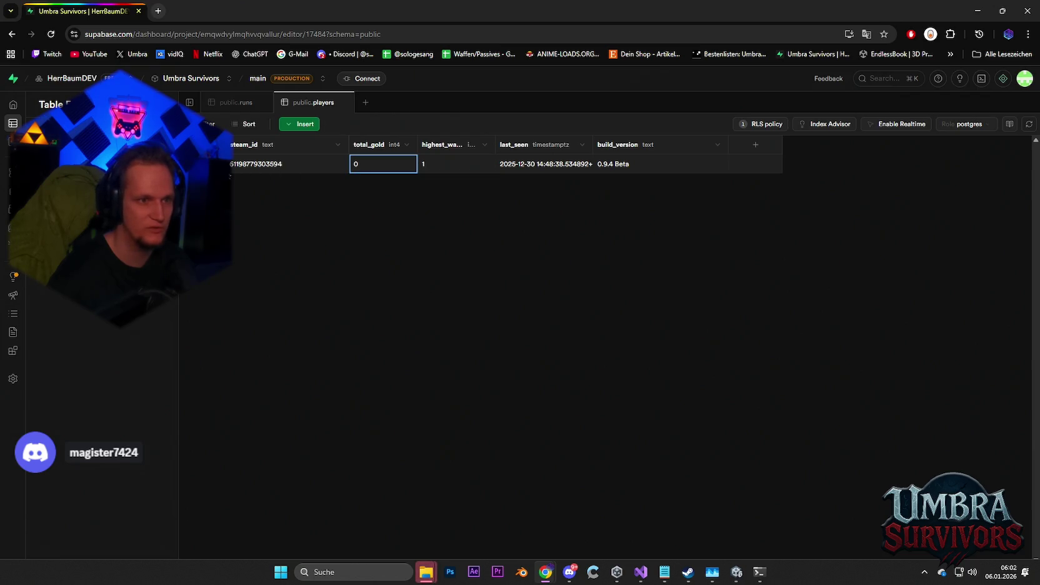
{"action": "left_click", "coordinate": [977, 11]}
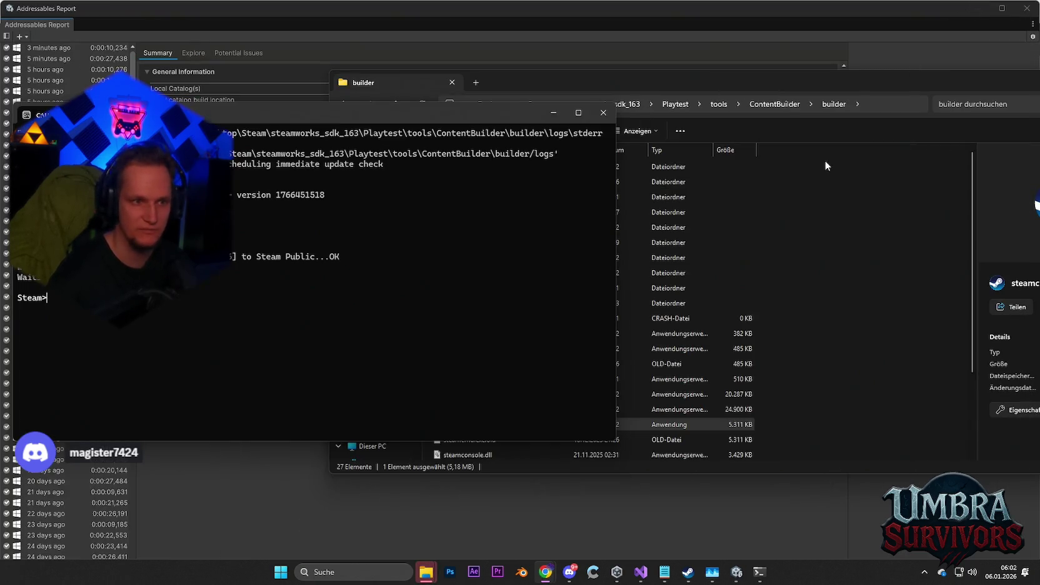
Step: Copy the v0.9.4 Playtest build into ContentBuilder's content folder, replacing the existing files
{"action": "mouse_move", "coordinate": [426, 570]}
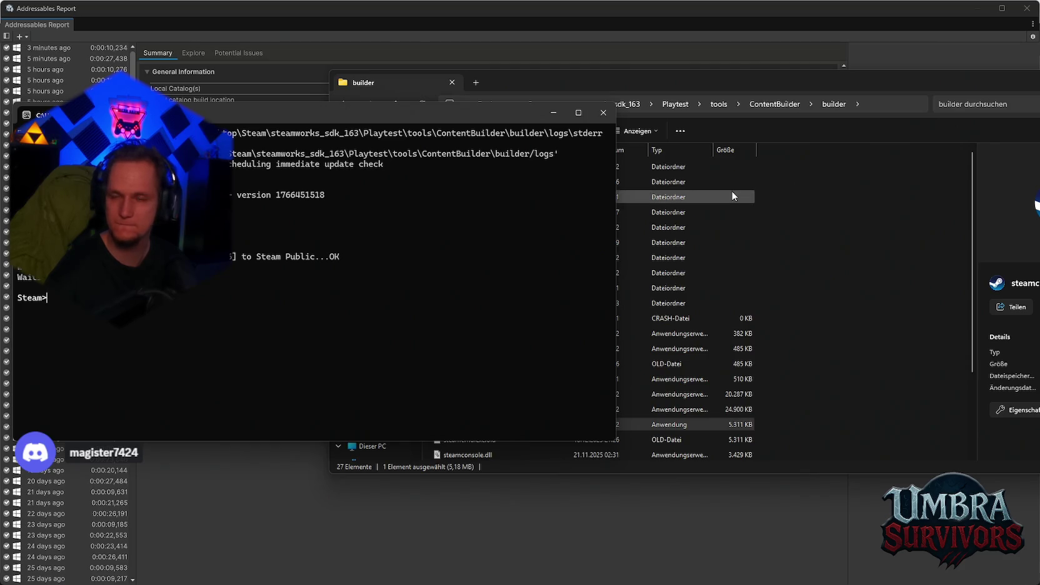
{"action": "left_click", "coordinate": [695, 91]}
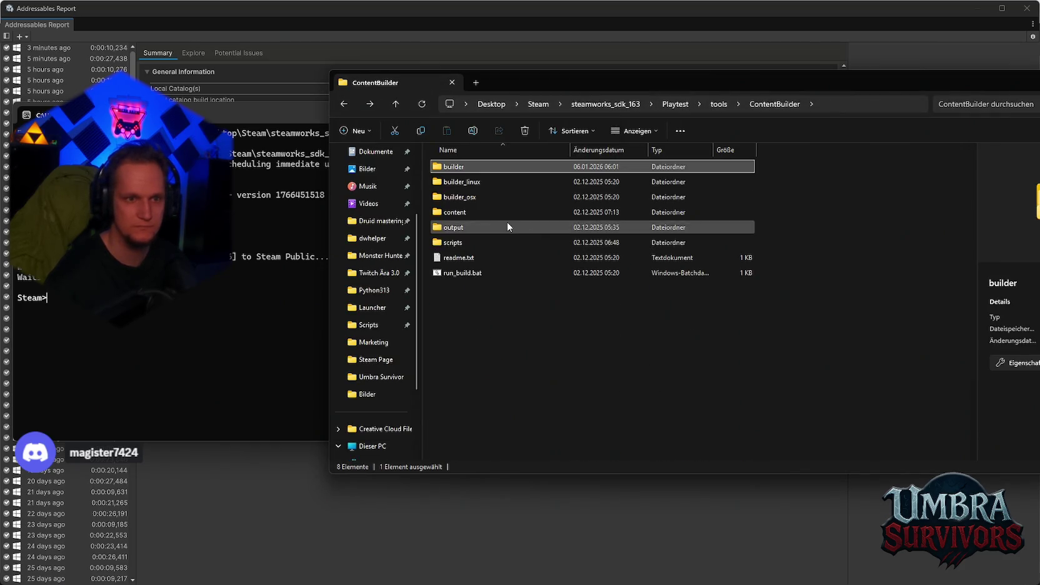
{"action": "double_click", "coordinate": [456, 211]}
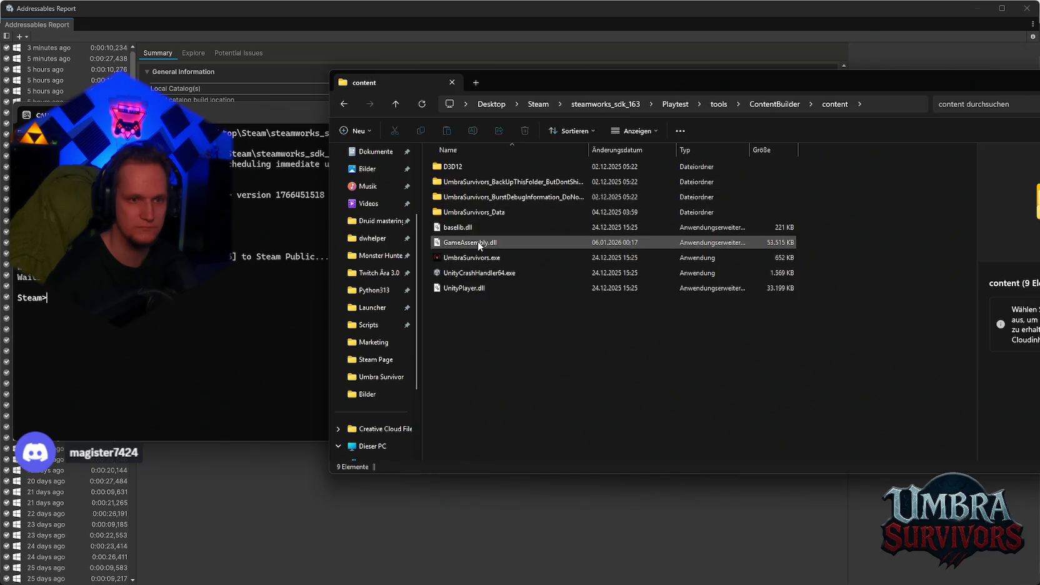
{"action": "mouse_move", "coordinate": [845, 265]}
{"action": "left_mouse_down"}
{"action": "mouse_move", "coordinate": [548, 347]}
{"action": "mouse_move", "coordinate": [554, 353]}
{"action": "left_mouse_up"}
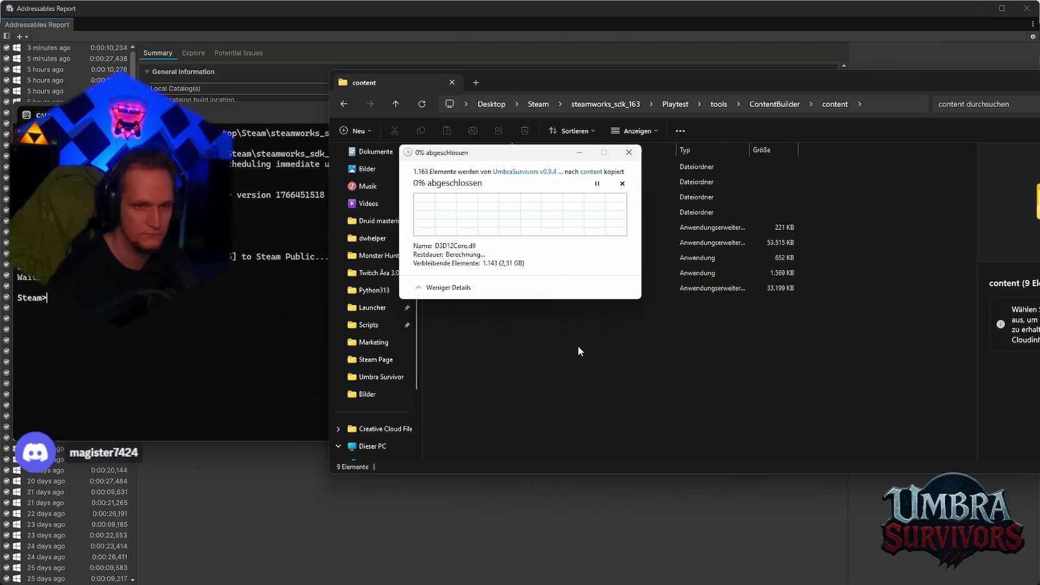
{"action": "left_click", "coordinate": [475, 221]}
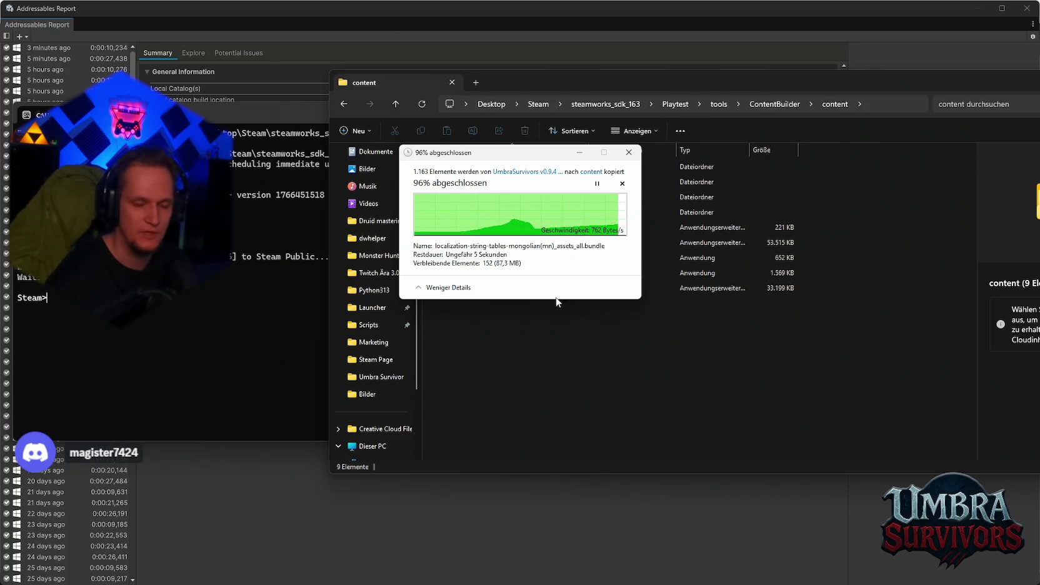
{"action": "left_click", "coordinate": [569, 573]}
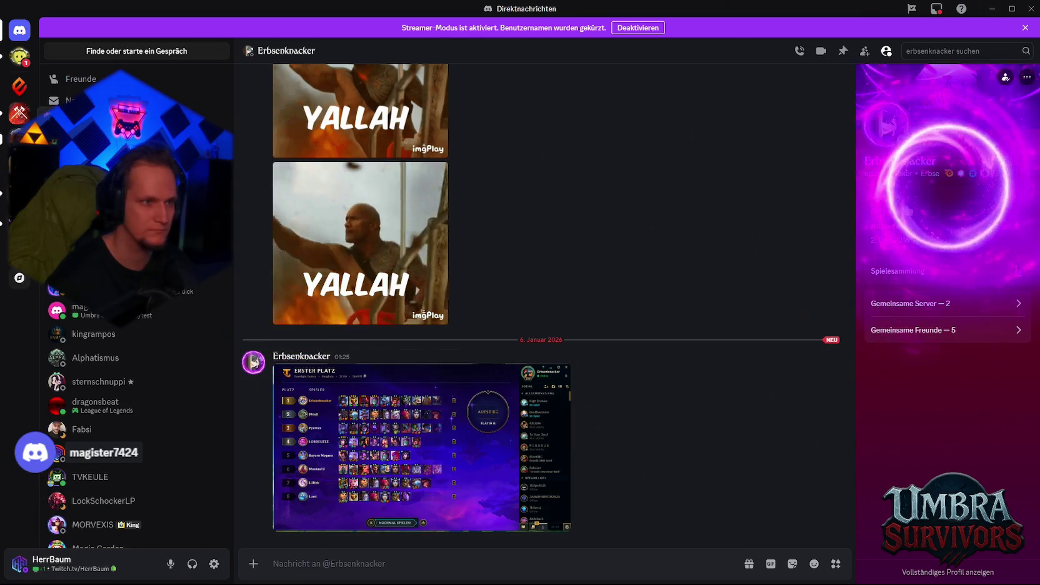
Step: Browse the server's Chat channel and view the store screenshot full size
{"action": "left_click", "coordinate": [19, 137]}
{"action": "left_click", "coordinate": [113, 300]}
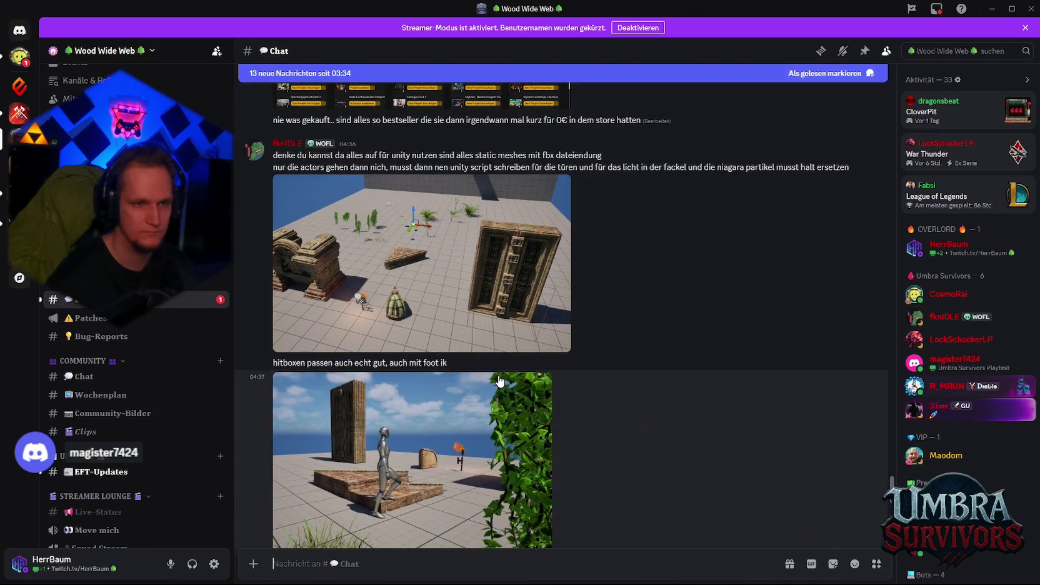
{"action": "scroll", "coordinate": [500, 379], "scroll_direction": "up", "scroll_amount": 5}
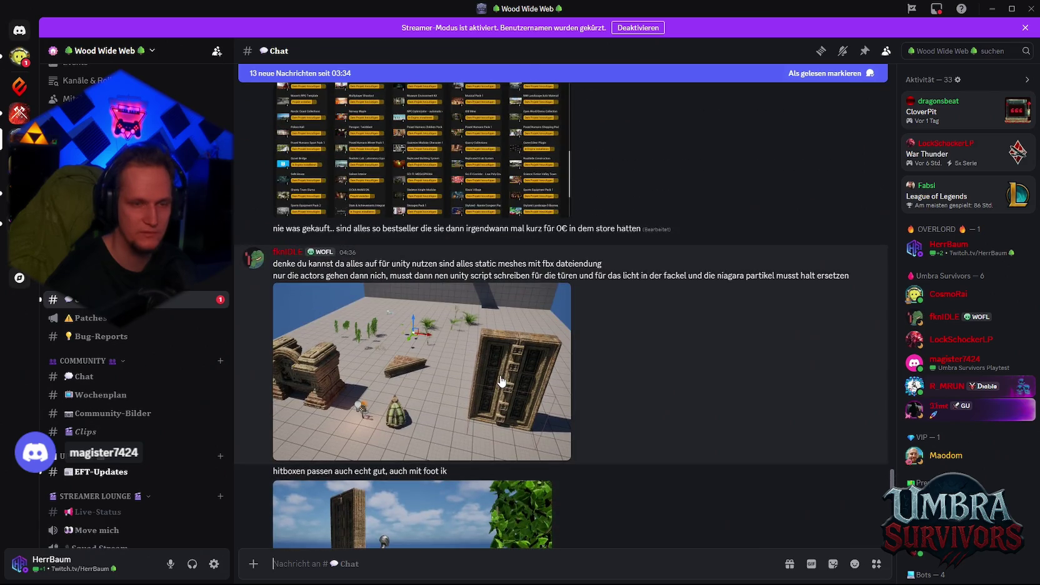
{"action": "scroll", "coordinate": [499, 375], "scroll_direction": "up", "scroll_amount": 3}
{"action": "scroll", "coordinate": [500, 376], "scroll_direction": "down", "scroll_amount": 3}
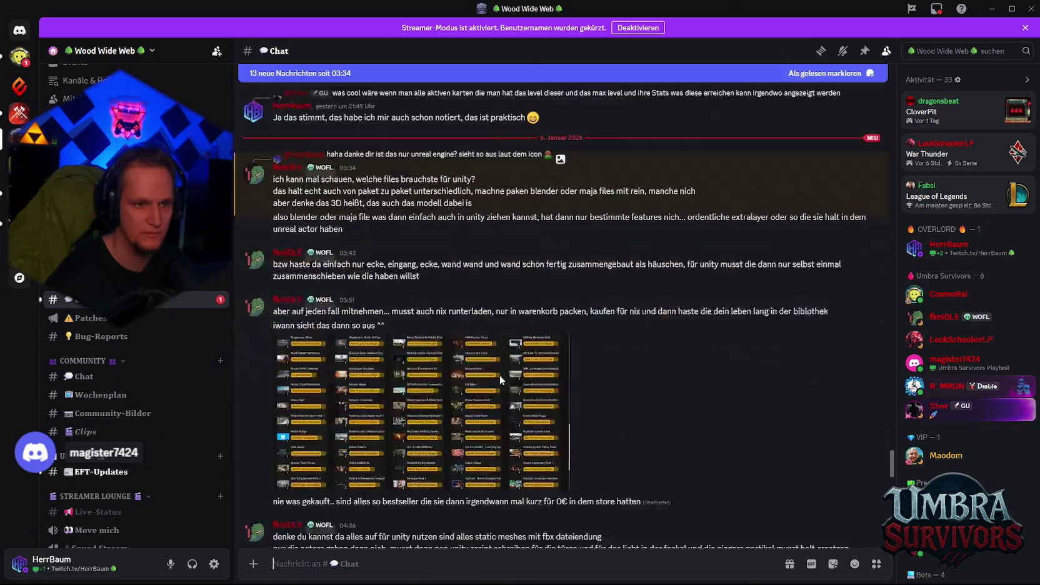
{"action": "left_click", "coordinate": [499, 377]}
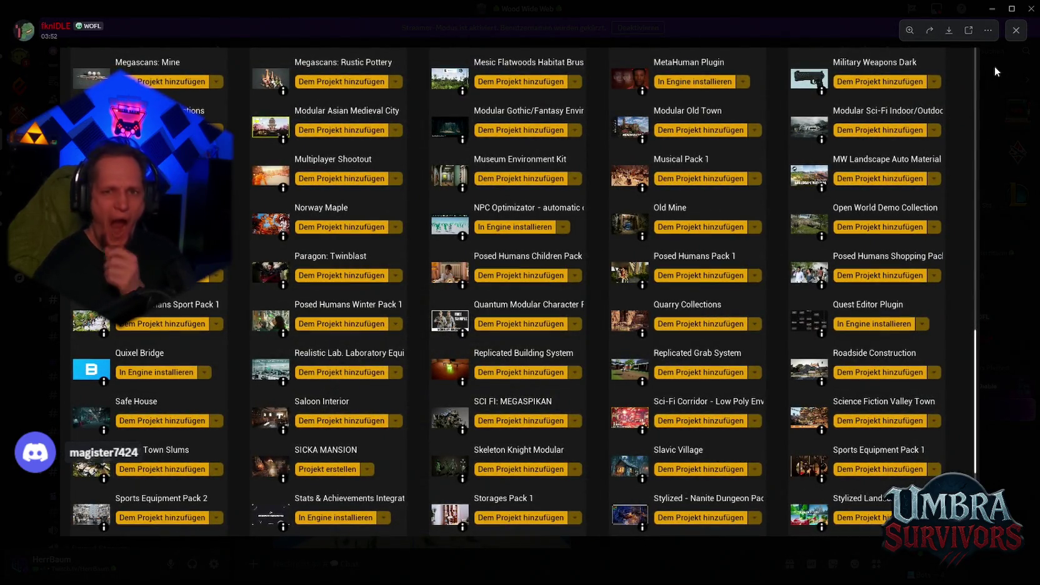
{"action": "left_click", "coordinate": [1015, 30]}
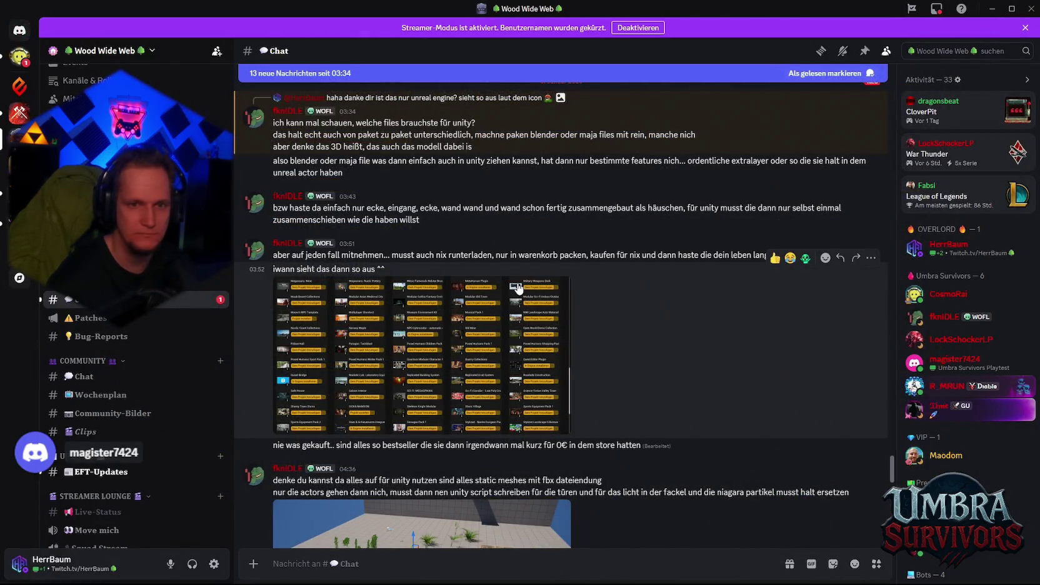
Step: Look at the 05:00 screenshot further down the chat, then go to the Patches channel
{"action": "scroll", "coordinate": [518, 287], "scroll_direction": "down", "scroll_amount": 10}
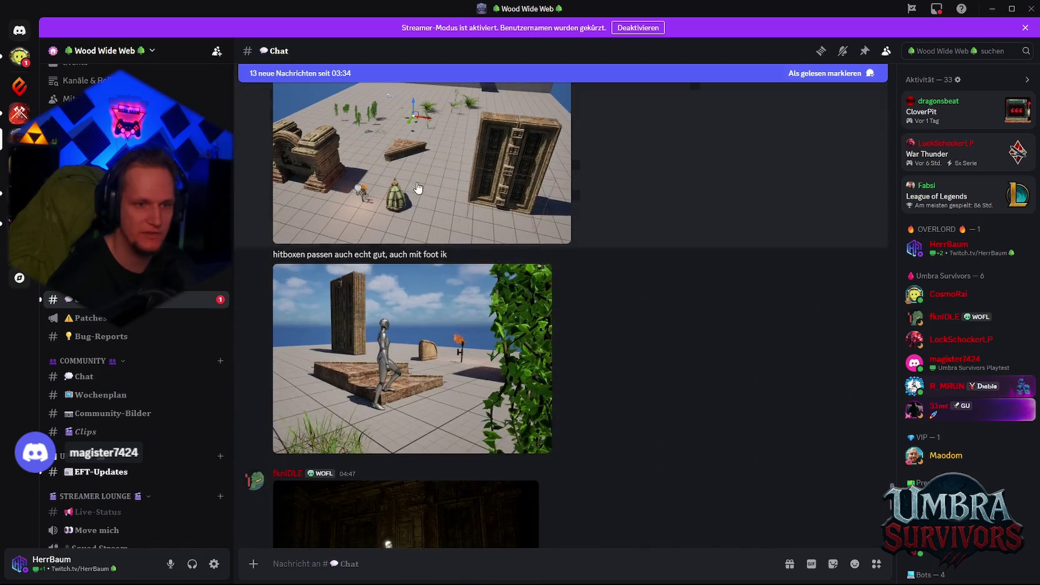
{"action": "scroll", "coordinate": [435, 200], "scroll_direction": "down", "scroll_amount": 5}
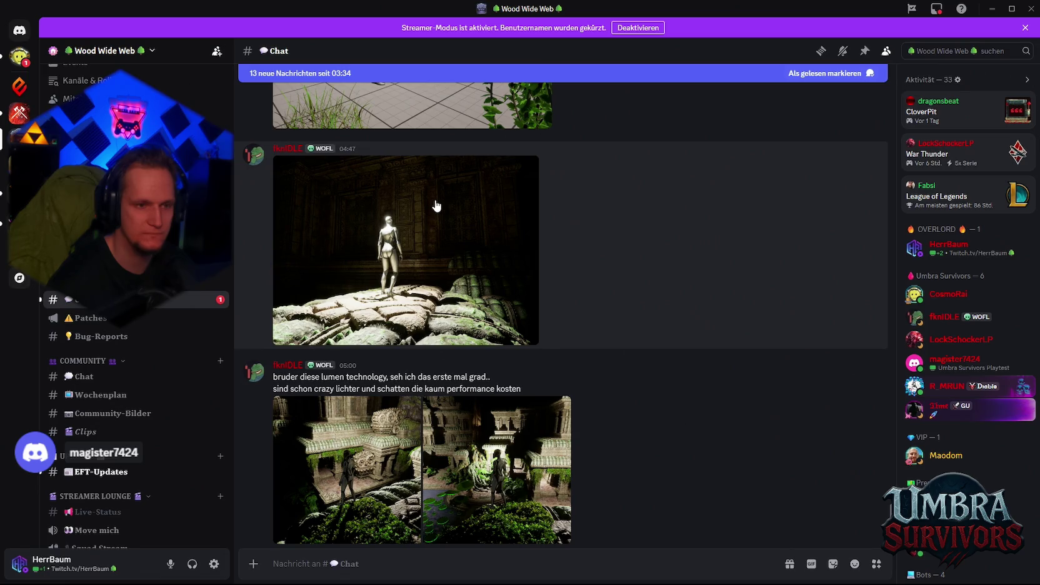
{"action": "scroll", "coordinate": [436, 206], "scroll_direction": "down", "scroll_amount": 2}
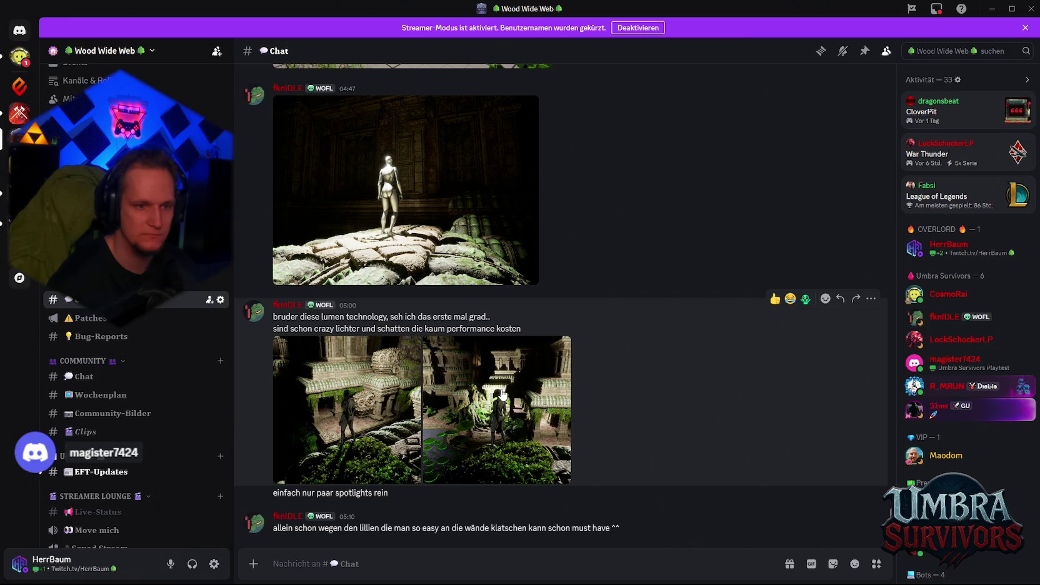
{"action": "left_click", "coordinate": [378, 403]}
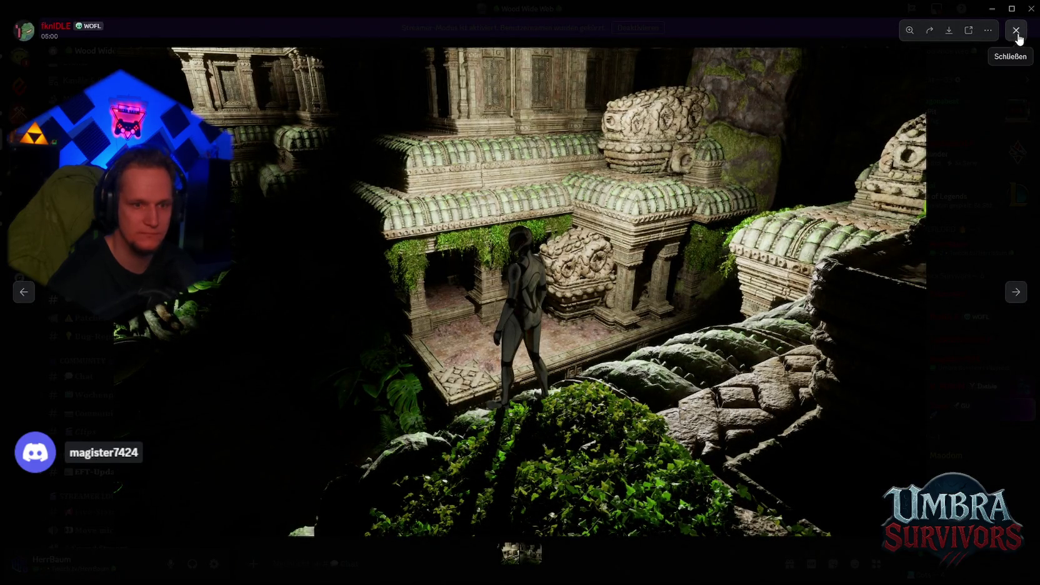
{"action": "left_click", "coordinate": [1015, 30]}
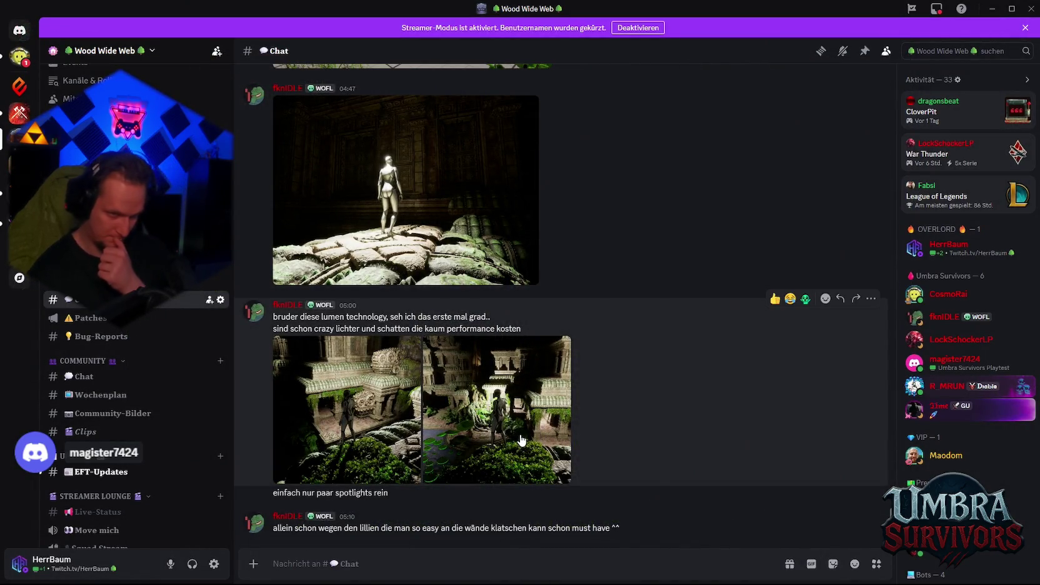
{"action": "scroll", "coordinate": [488, 409], "scroll_direction": "up", "scroll_amount": 10}
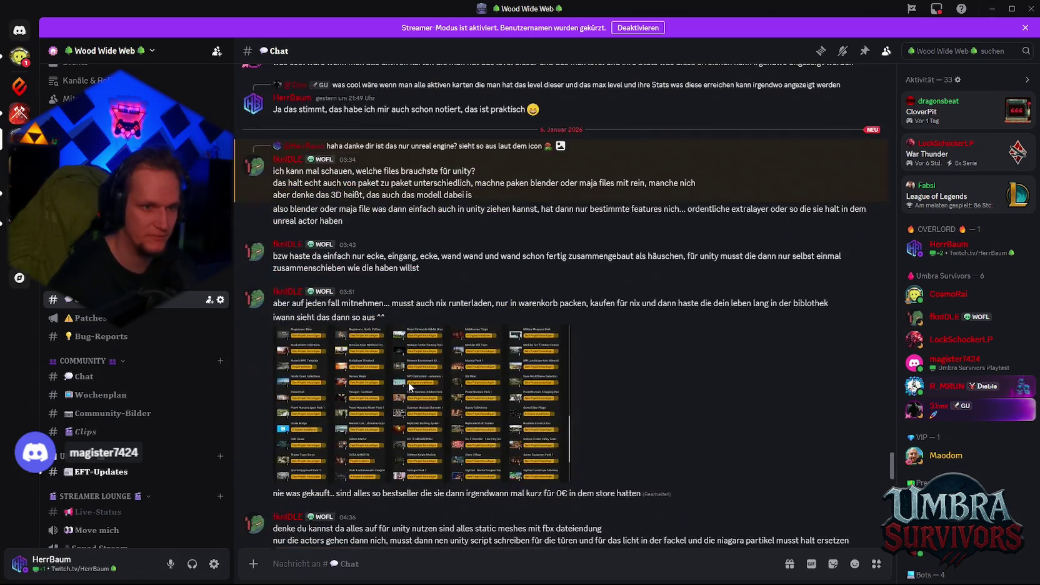
{"action": "scroll", "coordinate": [350, 358], "scroll_direction": "down", "scroll_amount": 10}
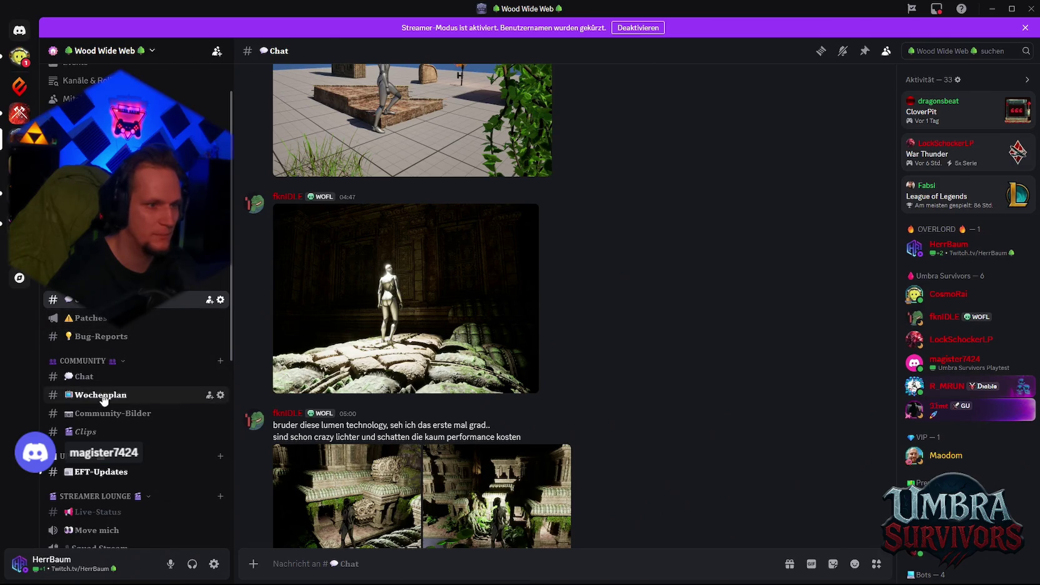
{"action": "left_click", "coordinate": [104, 319]}
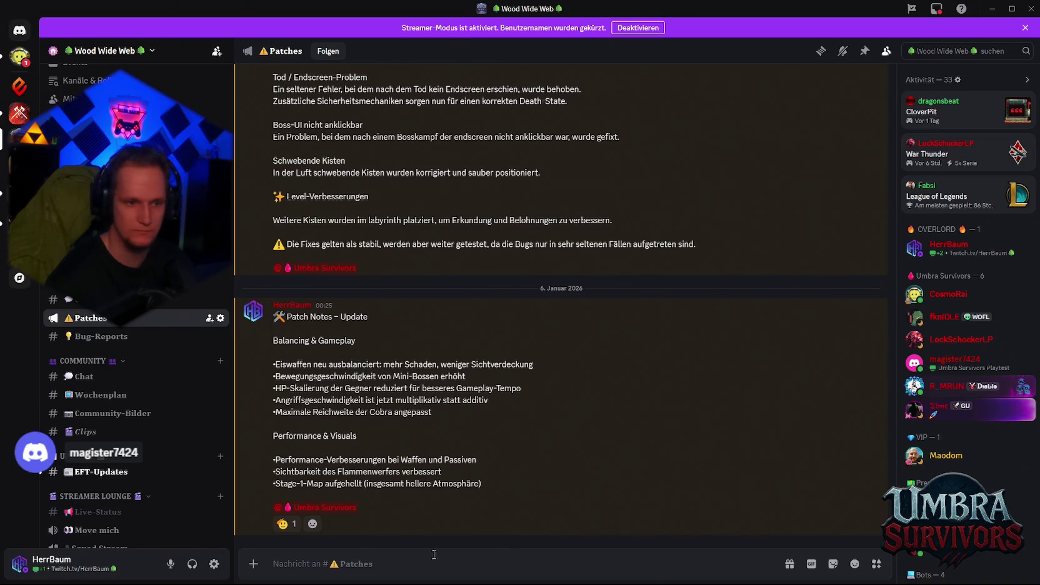
Step: Paste the Update-Highlights bullet list into the Patches message box and select an old patch-notes heading
{"action": "type", "text": "Update-Highlights  • Reroll-System für Upgrades wurde hinzugefügt • Boss-Lebensleiste ist jetzt sichtbar und voll funktionsfähig • Chest-Pickup funktioniert wieder korrekt • Cooldown-Reduction-Berechnung behoben • Ice Wand: Hitbox verbessert und Schaden angepasst • Eisblade: Hitbox verbessert"}
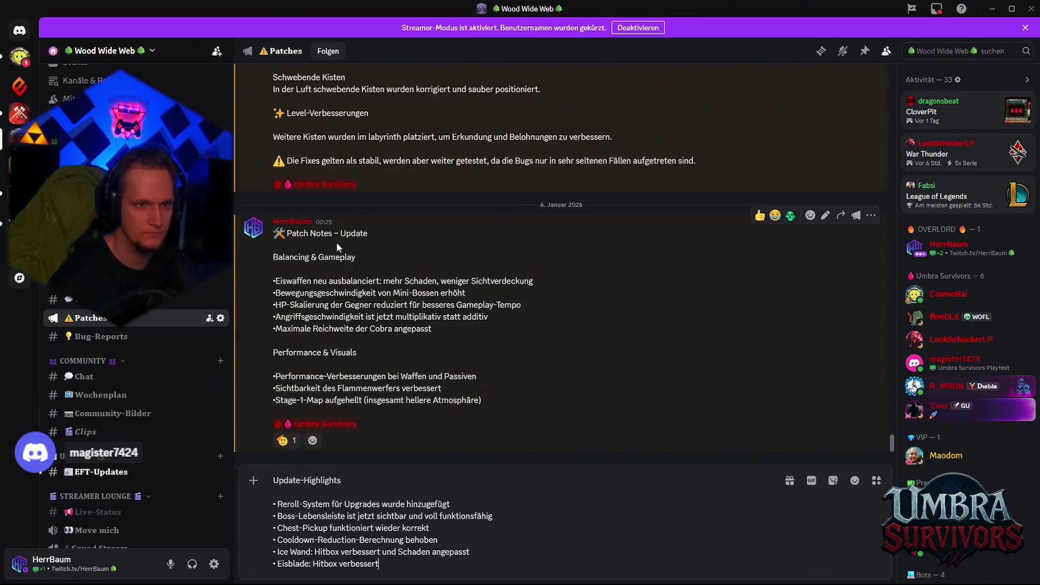
{"action": "scroll", "coordinate": [336, 242], "scroll_direction": "up", "scroll_amount": 5}
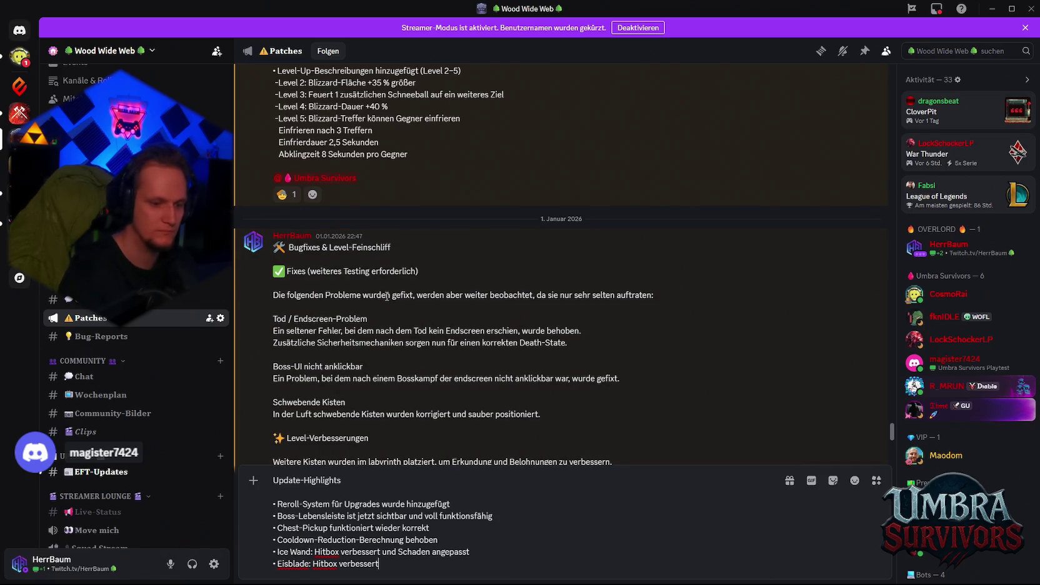
{"action": "scroll", "coordinate": [333, 323], "scroll_direction": "up", "scroll_amount": 5}
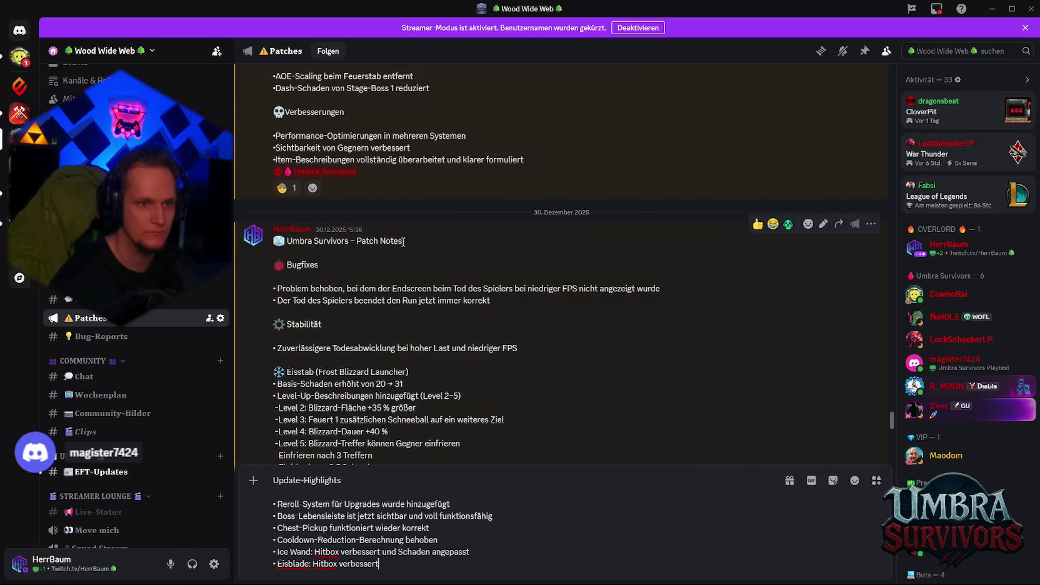
{"action": "left_click_drag", "start_coordinate": [282, 248], "coordinate": [268, 242]}
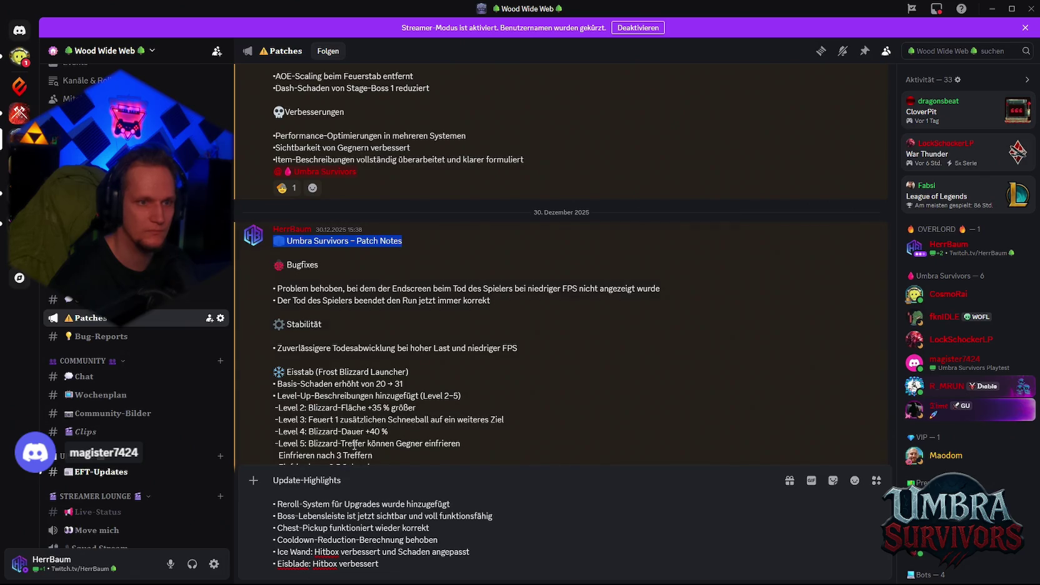
{"action": "scroll", "coordinate": [401, 304], "scroll_direction": "up", "scroll_amount": 10}
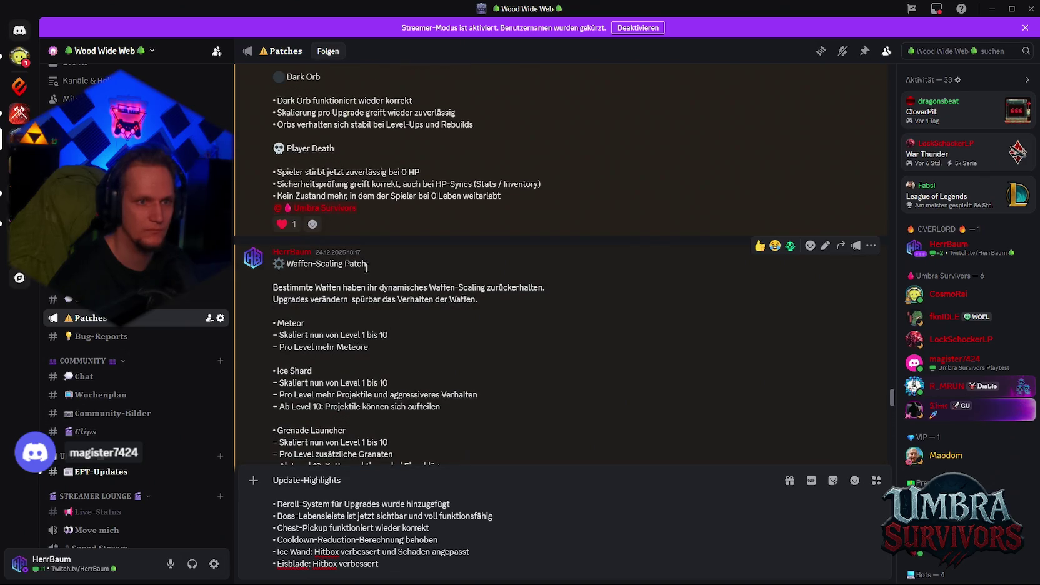
Step: Copy the '⚙️ Waffen-Scaling Patch' heading from an older post over the draft's title line
{"action": "left_click_drag", "start_coordinate": [367, 265], "coordinate": [273, 273]}
{"action": "scroll", "coordinate": [369, 297], "scroll_direction": "up", "scroll_amount": 10}
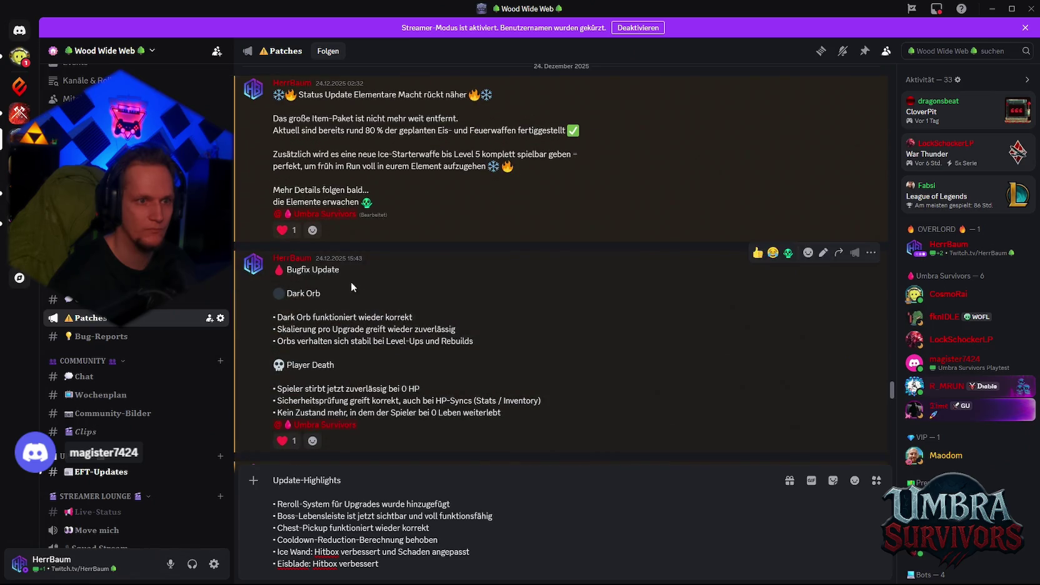
{"action": "scroll", "coordinate": [366, 332], "scroll_direction": "down", "scroll_amount": 10}
{"action": "scroll", "coordinate": [351, 467], "scroll_direction": "down", "scroll_amount": 5}
{"action": "triple_click", "coordinate": [348, 477]}
{"action": "type", "text": "⚙️ Waffen-Scaling Patch"}
{"action": "scroll", "coordinate": [341, 387], "scroll_direction": "up", "scroll_amount": 10}
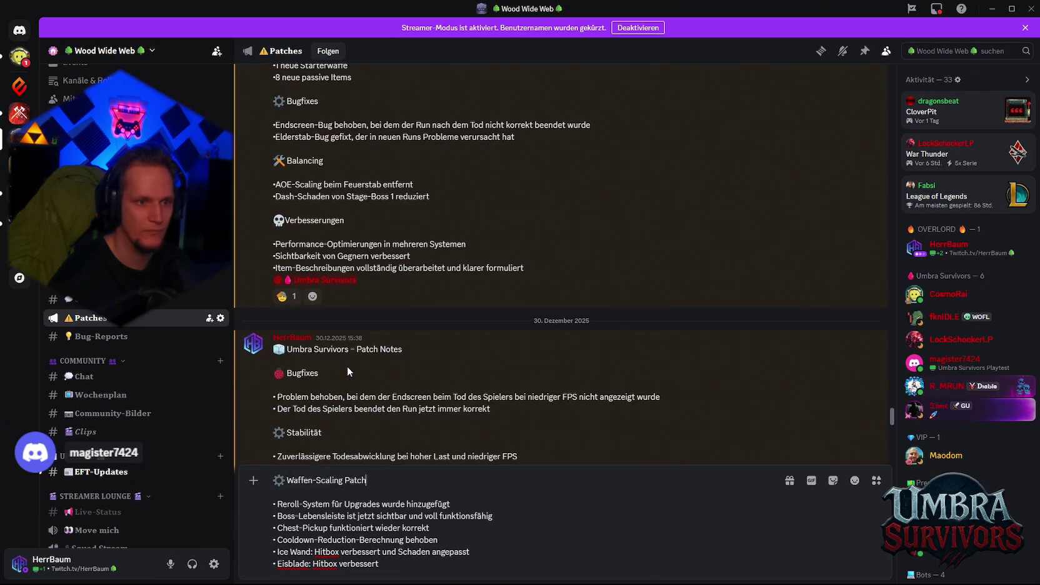
{"action": "scroll", "coordinate": [353, 375], "scroll_direction": "up", "scroll_amount": 15}
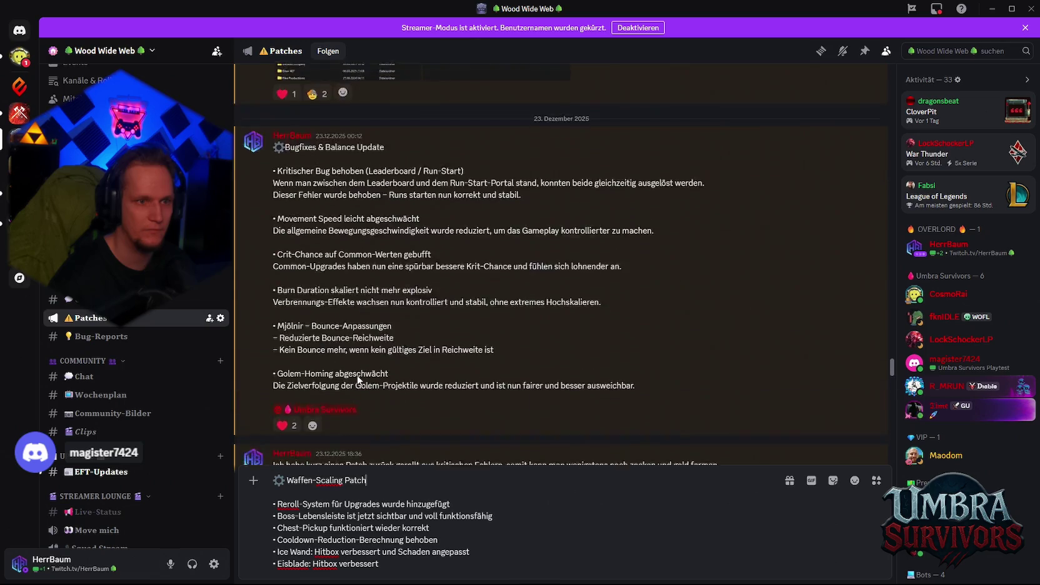
{"action": "scroll", "coordinate": [358, 377], "scroll_direction": "down", "scroll_amount": 20}
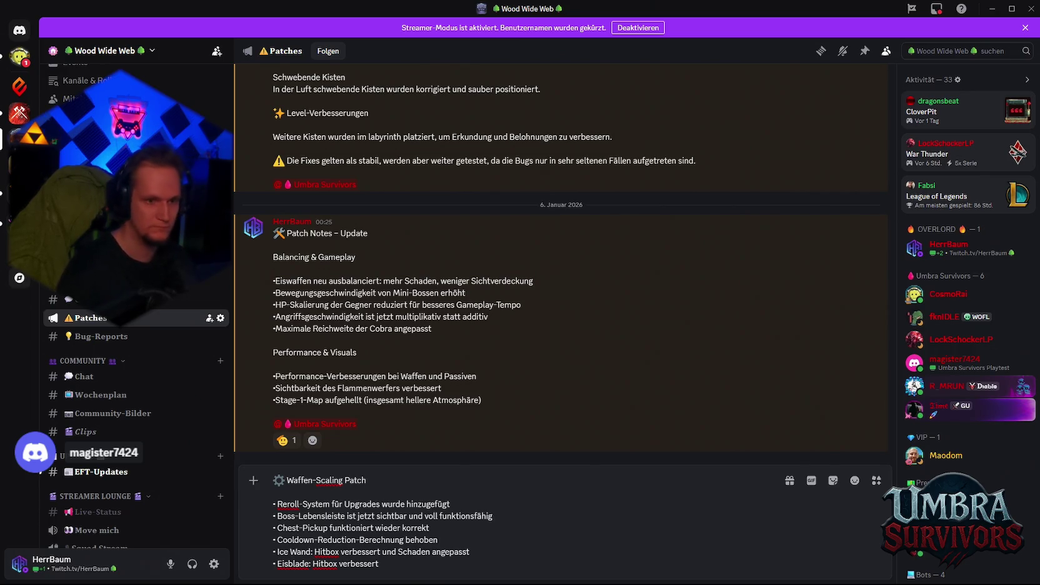
{"action": "left_click_drag", "start_coordinate": [375, 482], "coordinate": [286, 481]}
{"action": "left_click", "coordinate": [286, 481]}
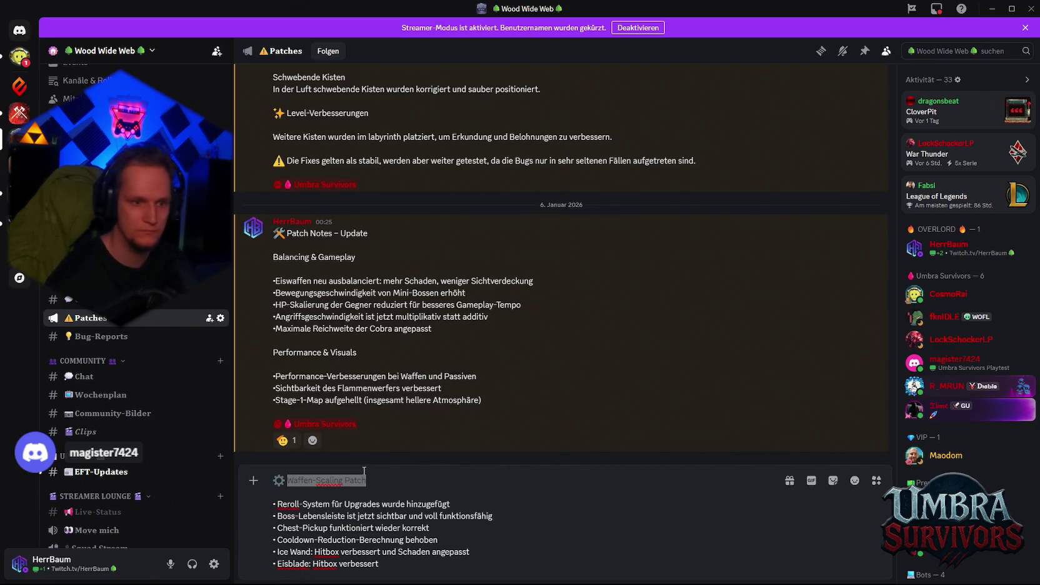
Step: Retitle the draft 'Reroll System Patch' with a red emoji in front
{"action": "left_click_drag", "start_coordinate": [380, 484], "coordinate": [273, 489]}
{"action": "key", "text": "ctrl+v"}
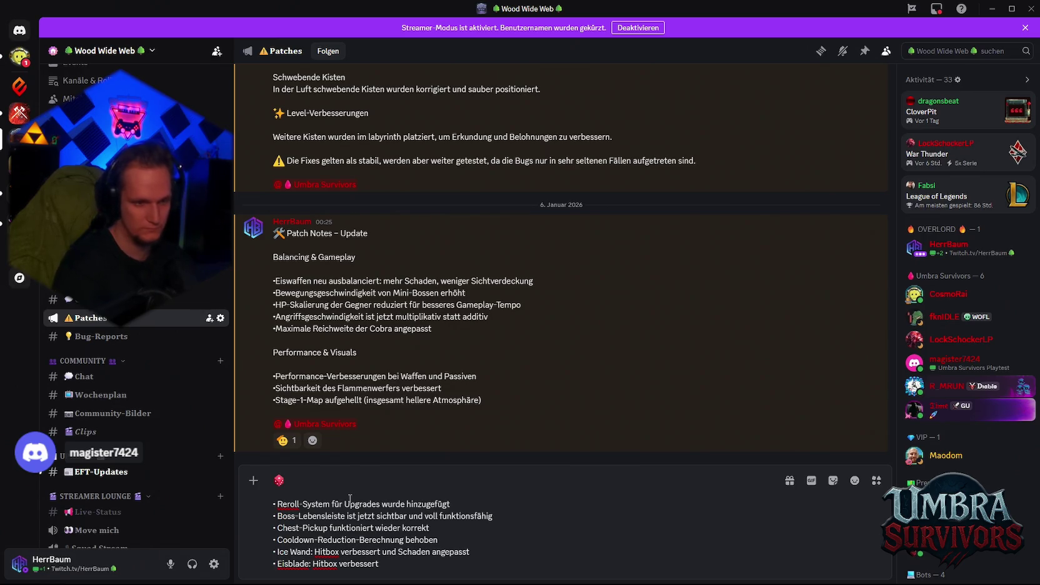
{"action": "type", "text": "Reroll System P"}
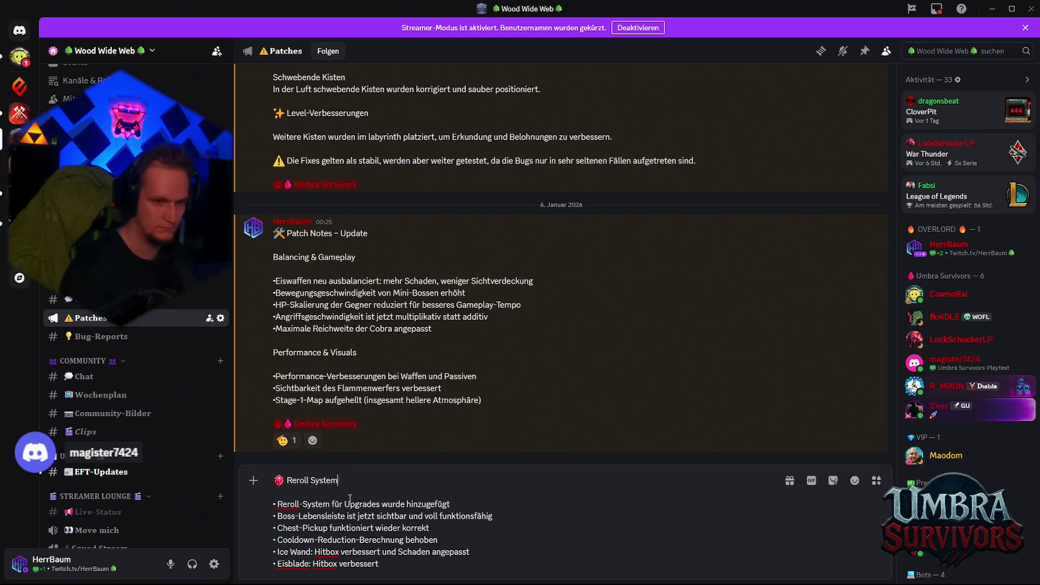
{"action": "type", "text": "atch"}
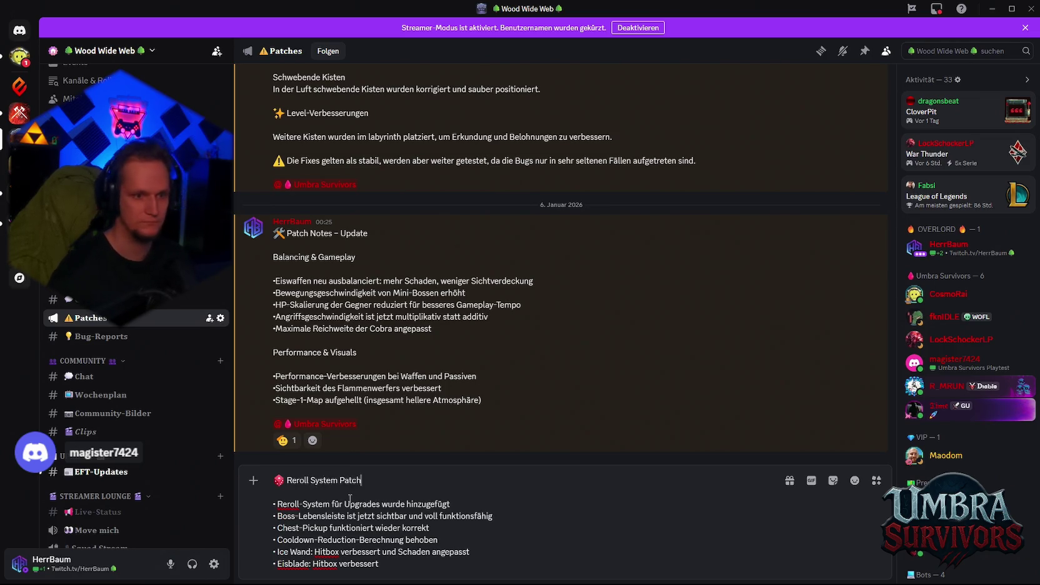
{"action": "left_click", "coordinate": [389, 566]}
{"action": "key", "text": "shift+Return"}
{"action": "key", "text": "shift+Return"}
{"action": "type", "text": "@"}
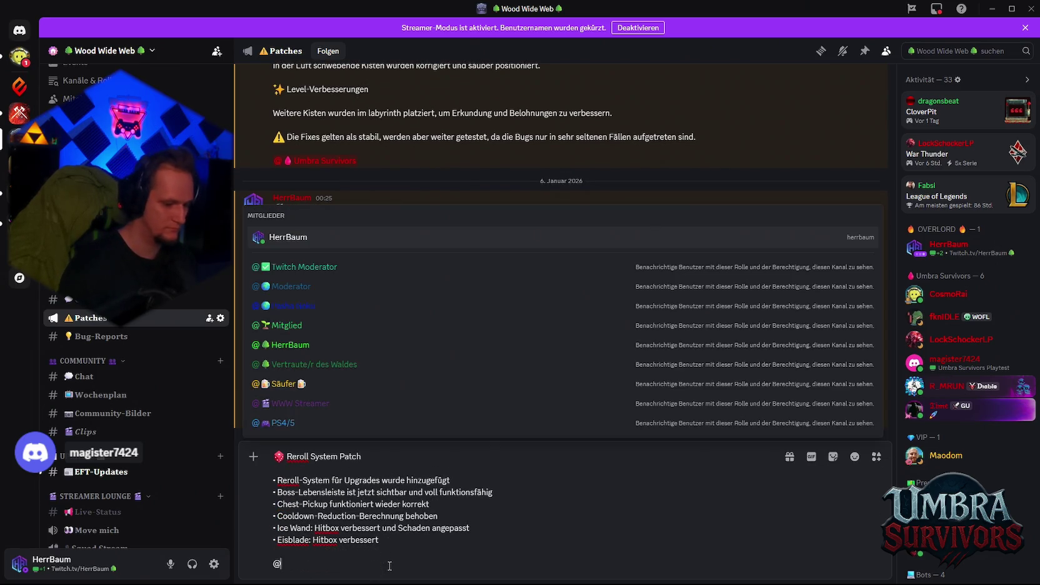
{"action": "type", "text": "umbr"}
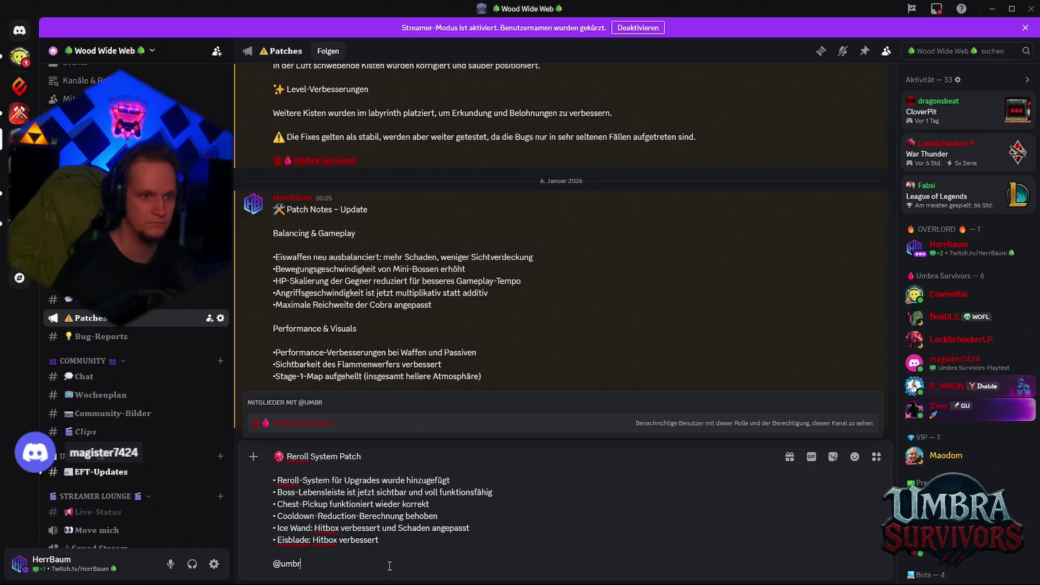
{"action": "left_click", "coordinate": [371, 425]}
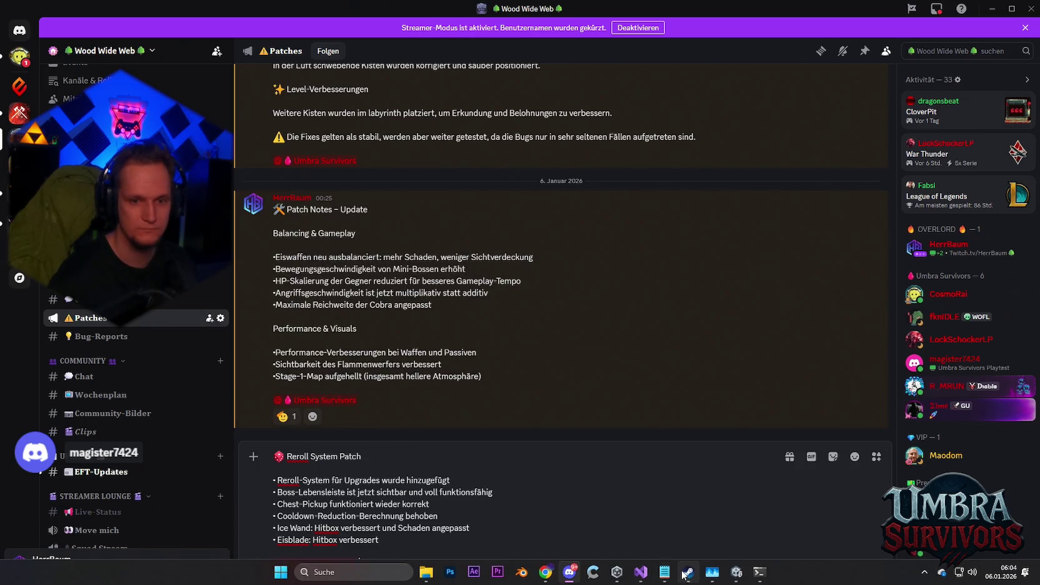
Step: Copy the Playtest run_app_build line from Notepad and run it in SteamCMD to start the upload
{"action": "mouse_move", "coordinate": [687, 573]}
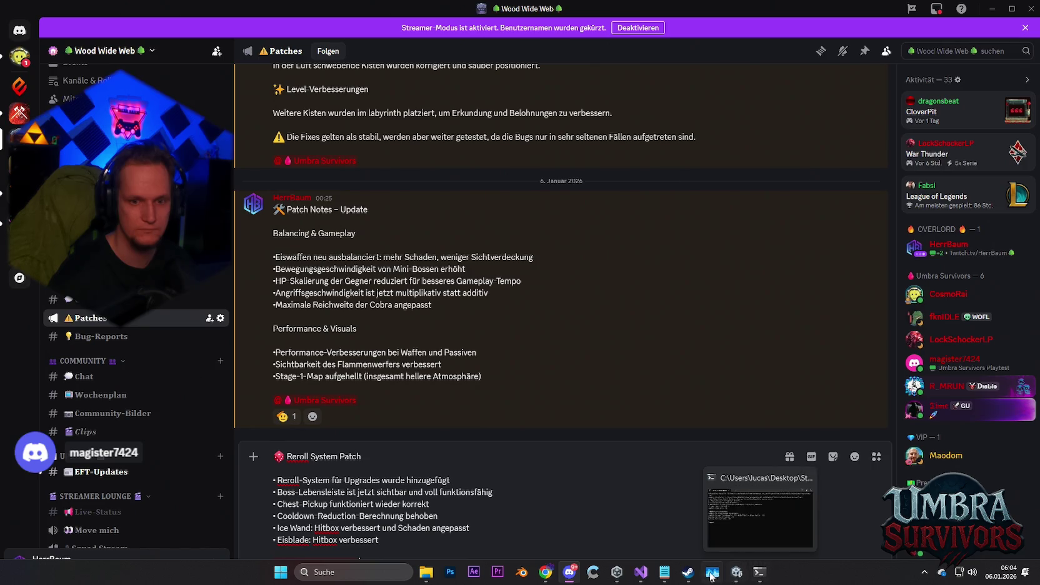
{"action": "left_click", "coordinate": [657, 567]}
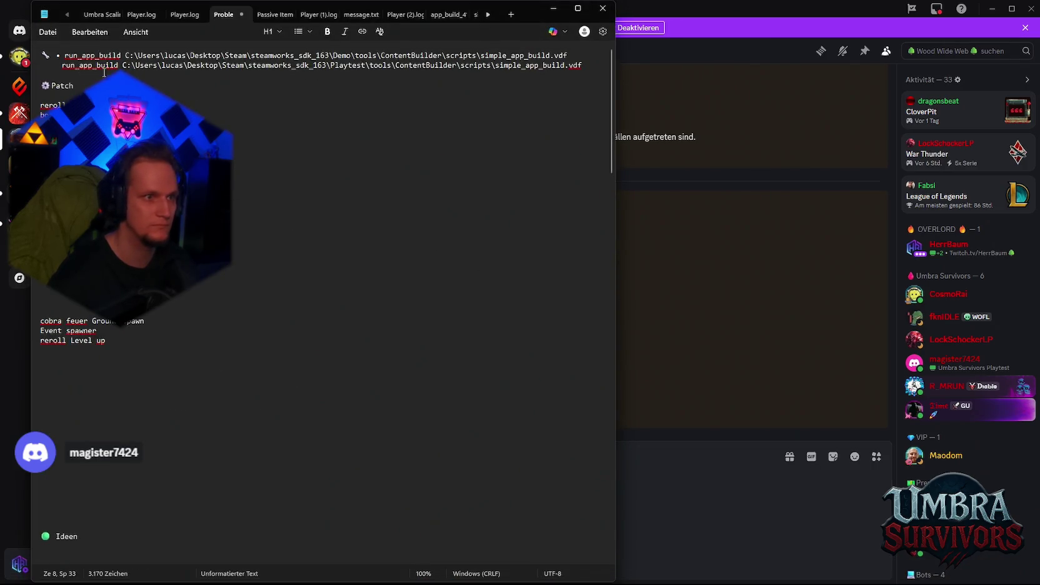
{"action": "mouse_move", "coordinate": [63, 66]}
{"action": "left_mouse_down"}
{"action": "mouse_move", "coordinate": [581, 62]}
{"action": "mouse_move", "coordinate": [578, 78]}
{"action": "left_mouse_up"}
{"action": "key", "text": "ctrl+c"}
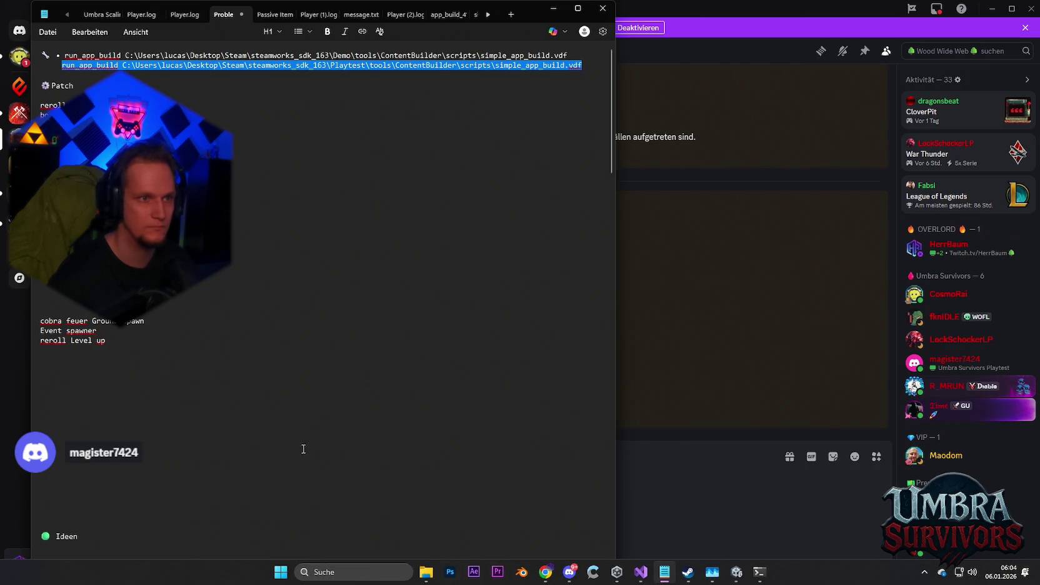
{"action": "left_click", "coordinate": [759, 572]}
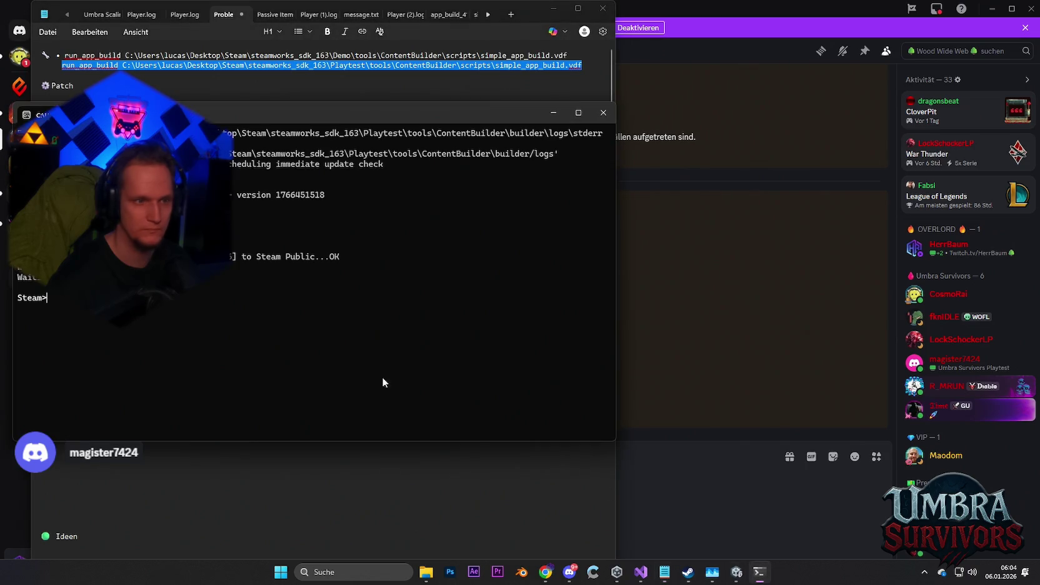
{"action": "key", "text": "ctrl+v"}
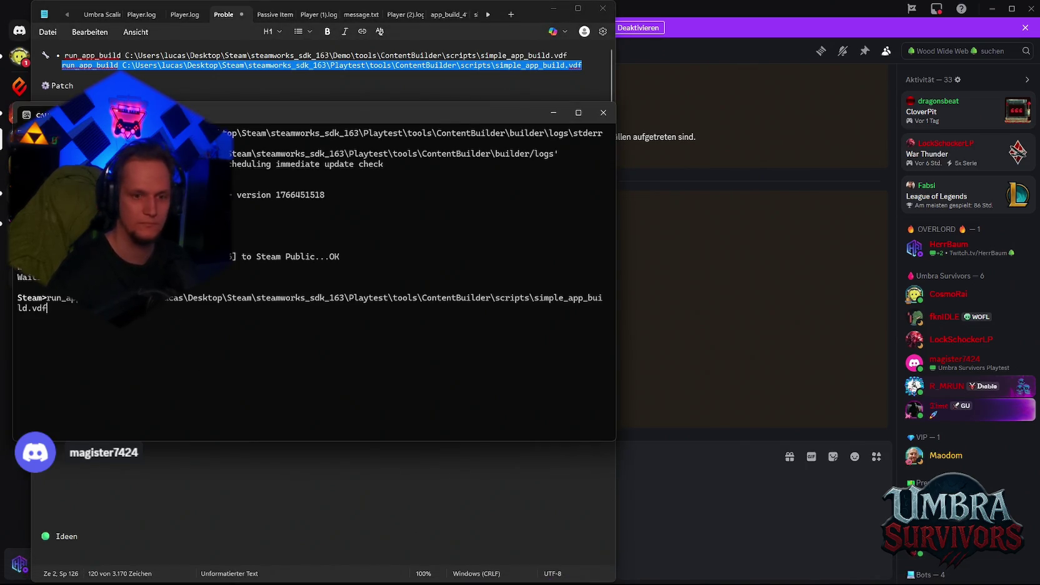
{"action": "mouse_move", "coordinate": [426, 572]}
{"action": "mouse_move", "coordinate": [231, 526]}
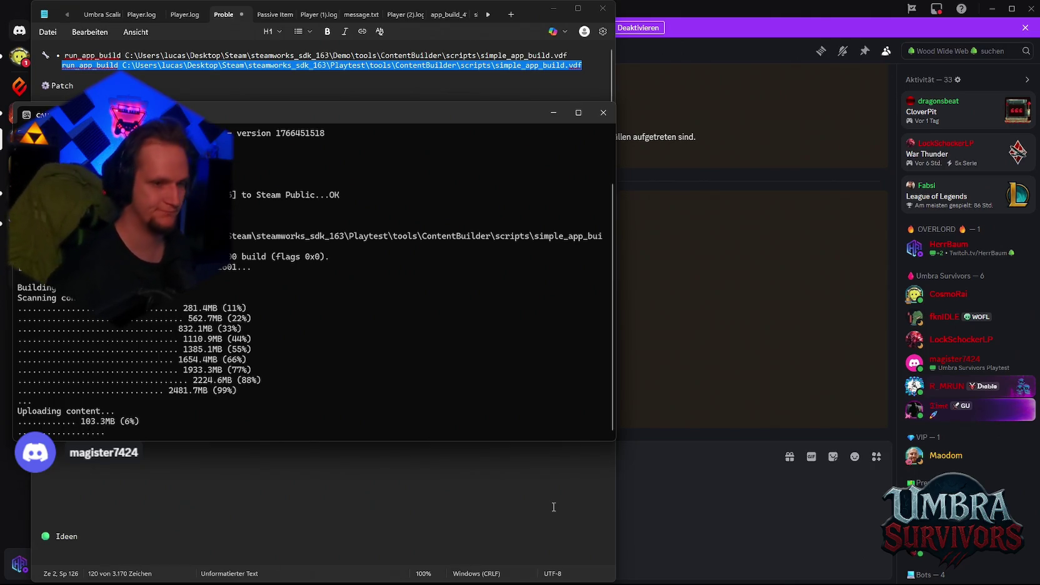
{"action": "mouse_move", "coordinate": [799, 553]}
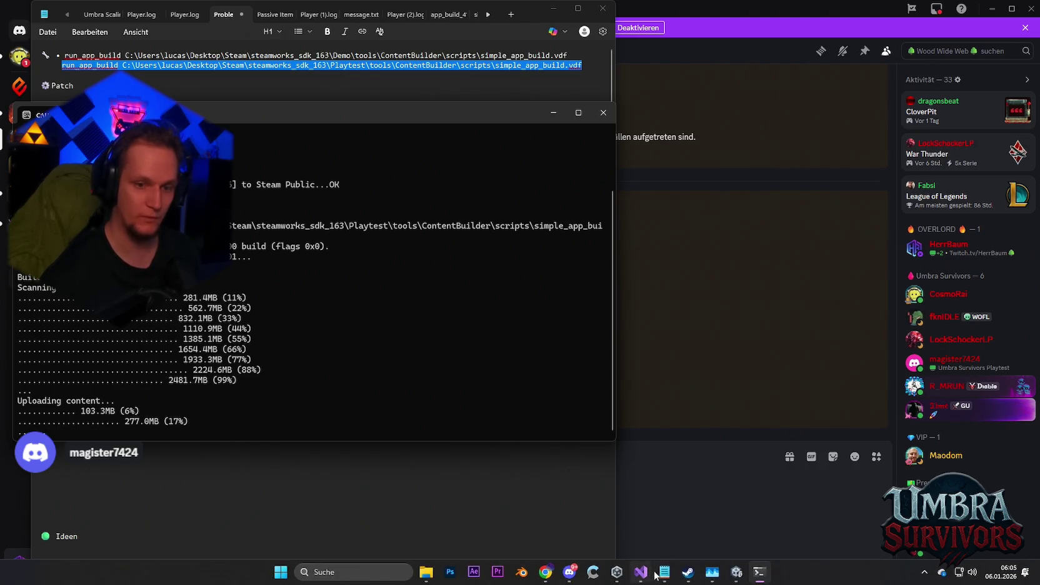
{"action": "left_click", "coordinate": [664, 572]}
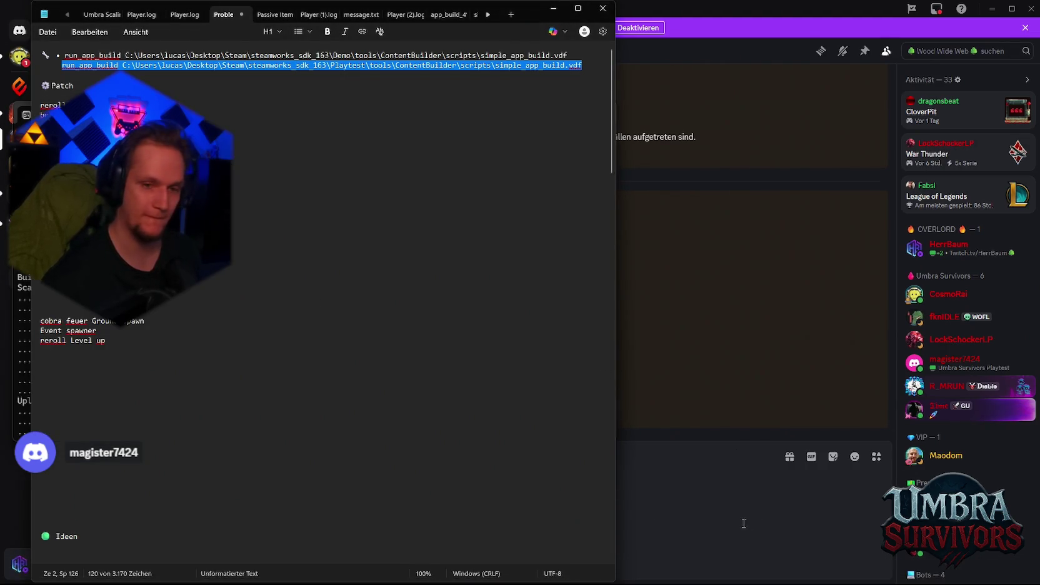
Step: Return to the Reroll System Patch draft in Discord, then check SteamCMD's upload progress
{"action": "left_click", "coordinate": [712, 512]}
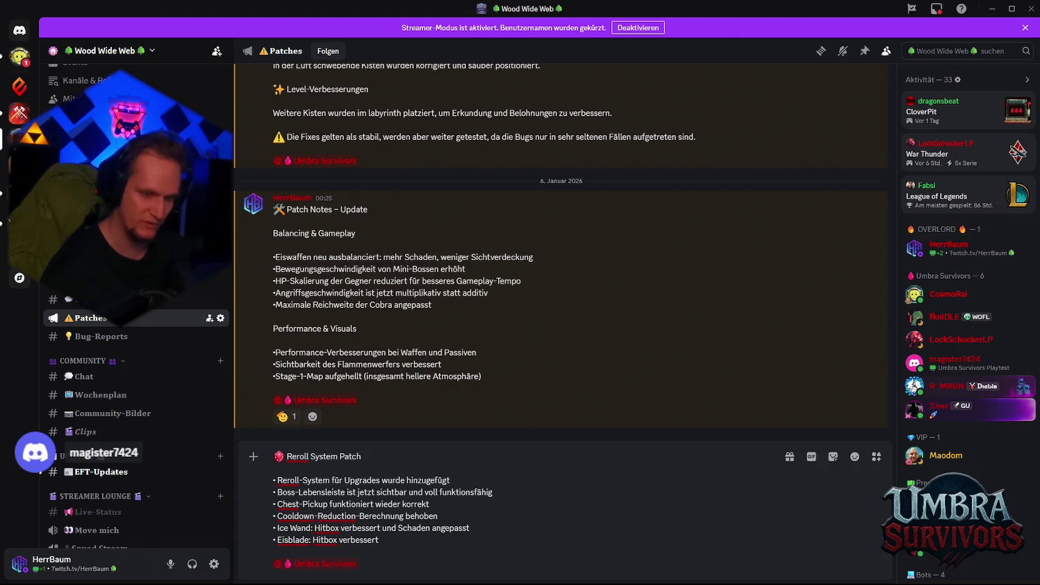
{"action": "mouse_move", "coordinate": [786, 581]}
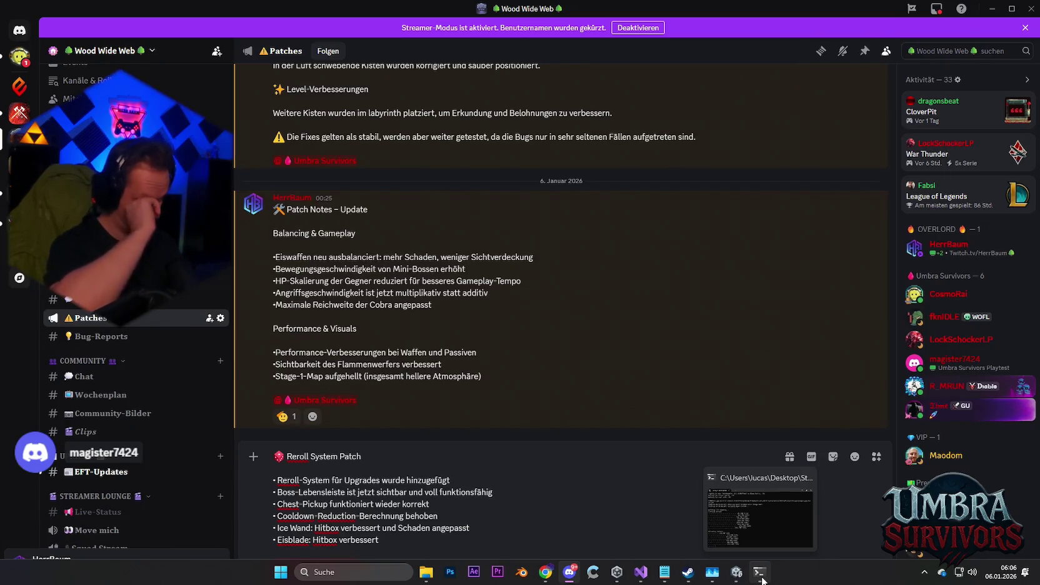
{"action": "left_click", "coordinate": [761, 580]}
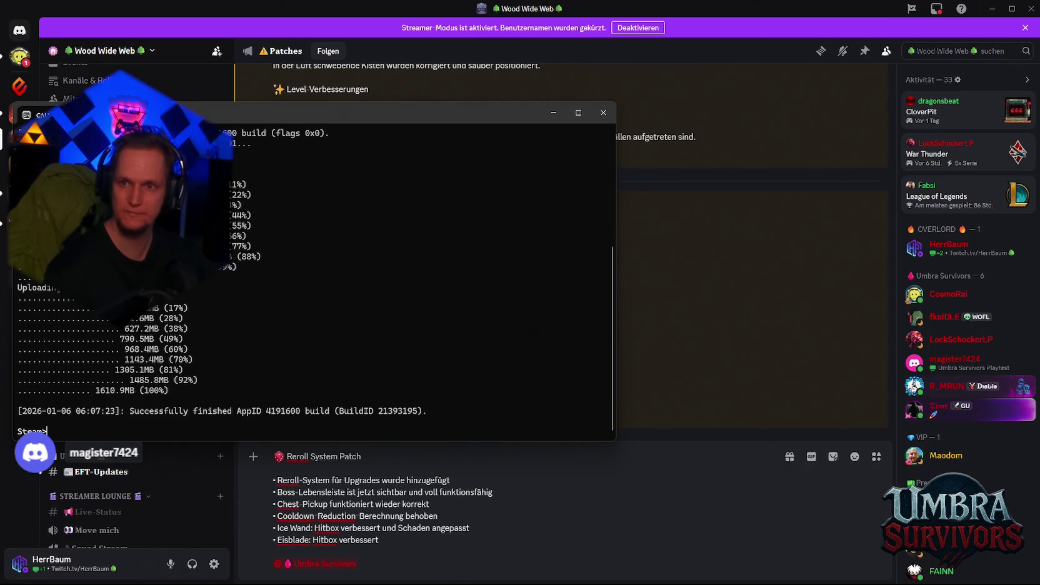
Step: Switch to the Steamworks builds page for Umbra Survivors Playtest (4191600)
{"action": "key", "text": "alt+Tab"}
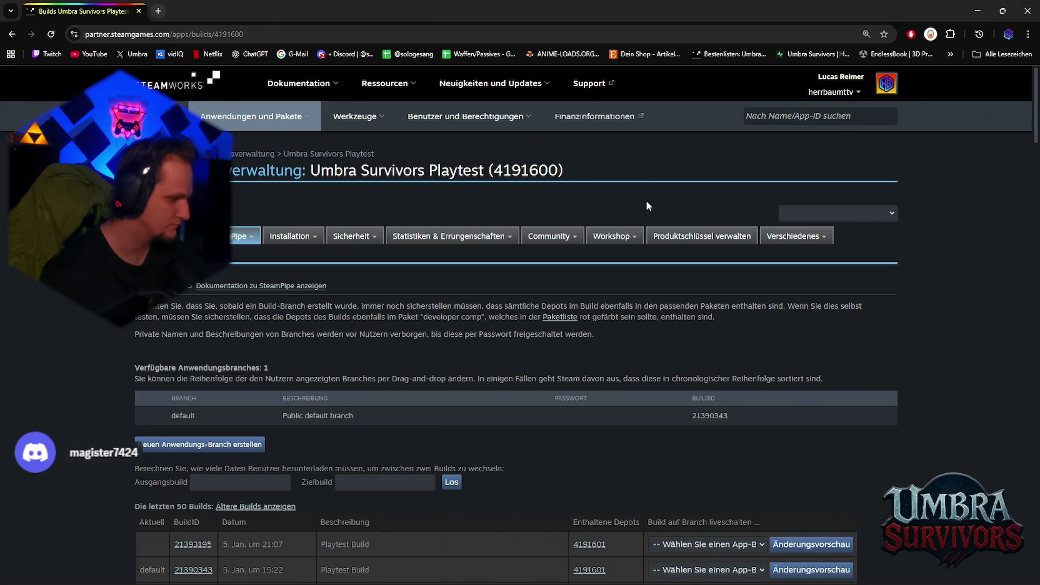
Step: Assign the newest build 21393195 to the default branch and open its change preview
{"action": "scroll", "coordinate": [587, 237], "scroll_direction": "down", "scroll_amount": 5}
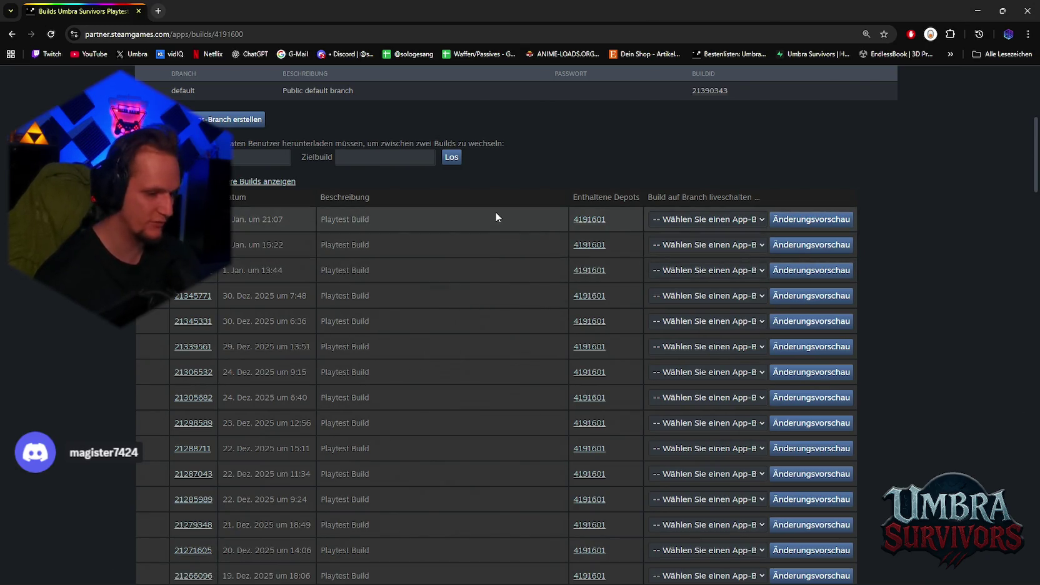
{"action": "scroll", "coordinate": [495, 224], "scroll_direction": "down", "scroll_amount": 2}
{"action": "scroll", "coordinate": [506, 250], "scroll_direction": "up", "scroll_amount": 5}
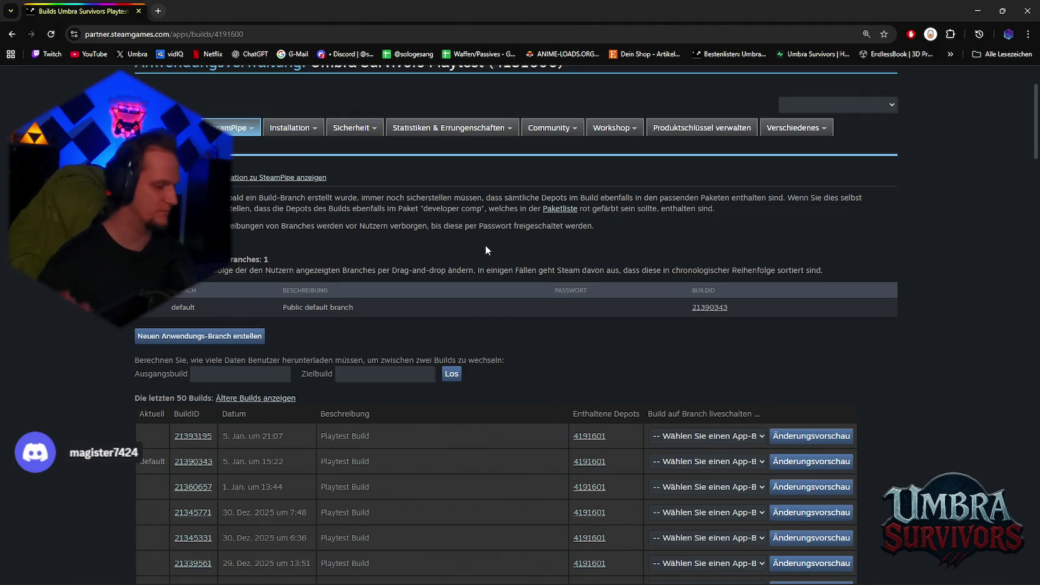
{"action": "scroll", "coordinate": [481, 249], "scroll_direction": "down", "scroll_amount": 3}
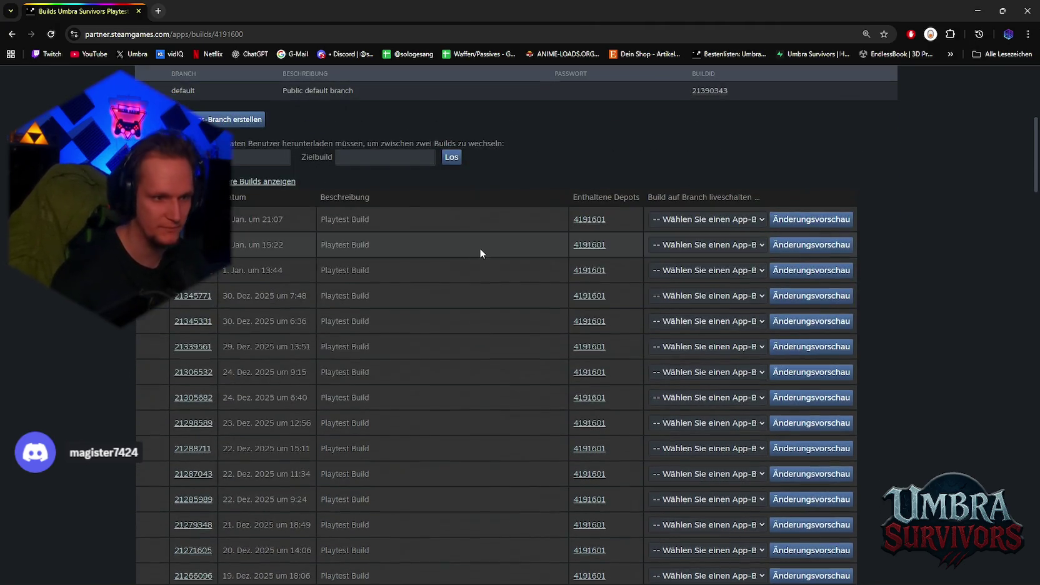
{"action": "scroll", "coordinate": [466, 255], "scroll_direction": "up", "scroll_amount": 2}
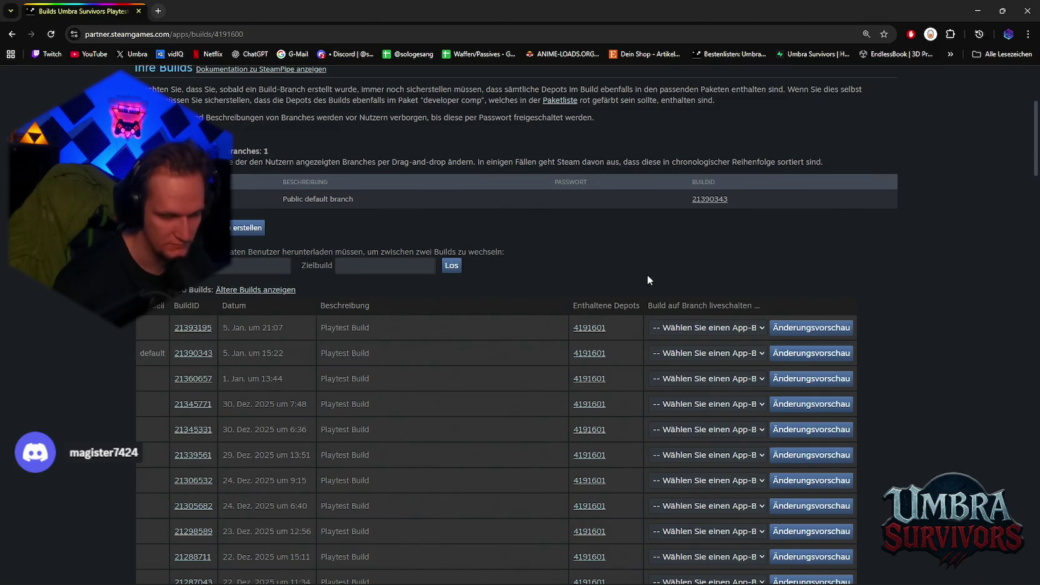
{"action": "left_click", "coordinate": [702, 325]}
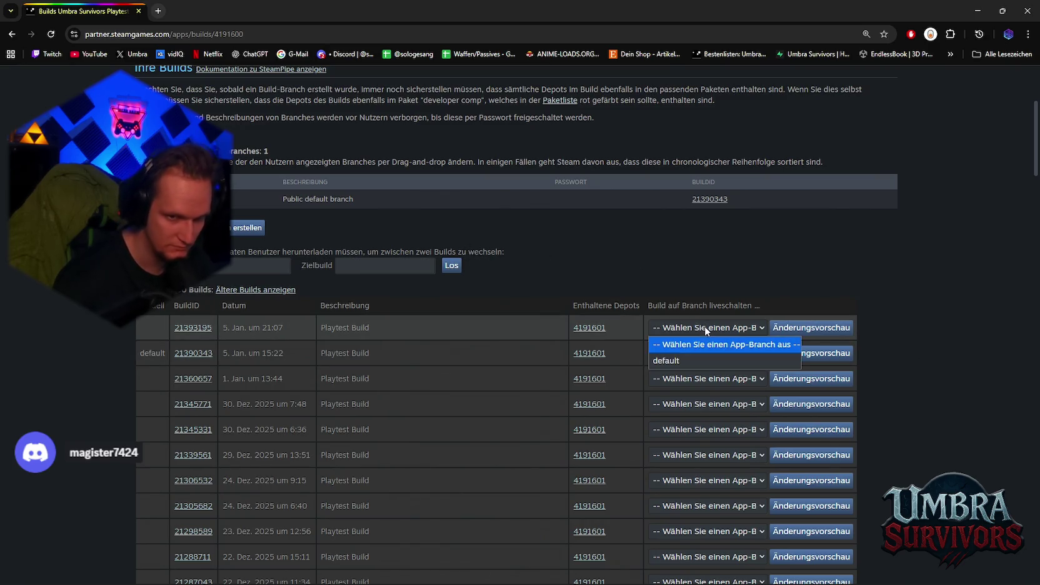
{"action": "left_click", "coordinate": [655, 362]}
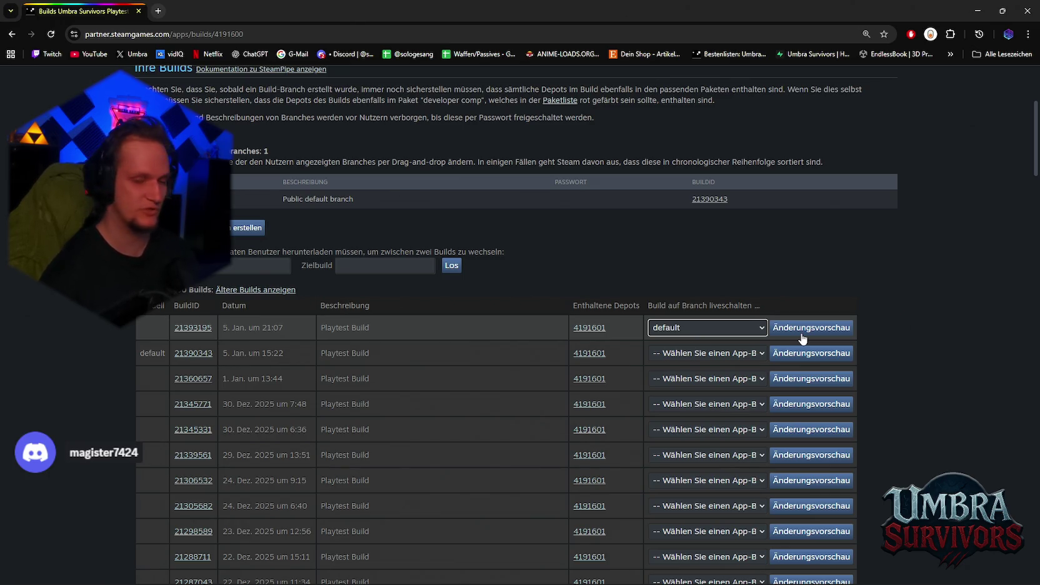
{"action": "left_click", "coordinate": [804, 333]}
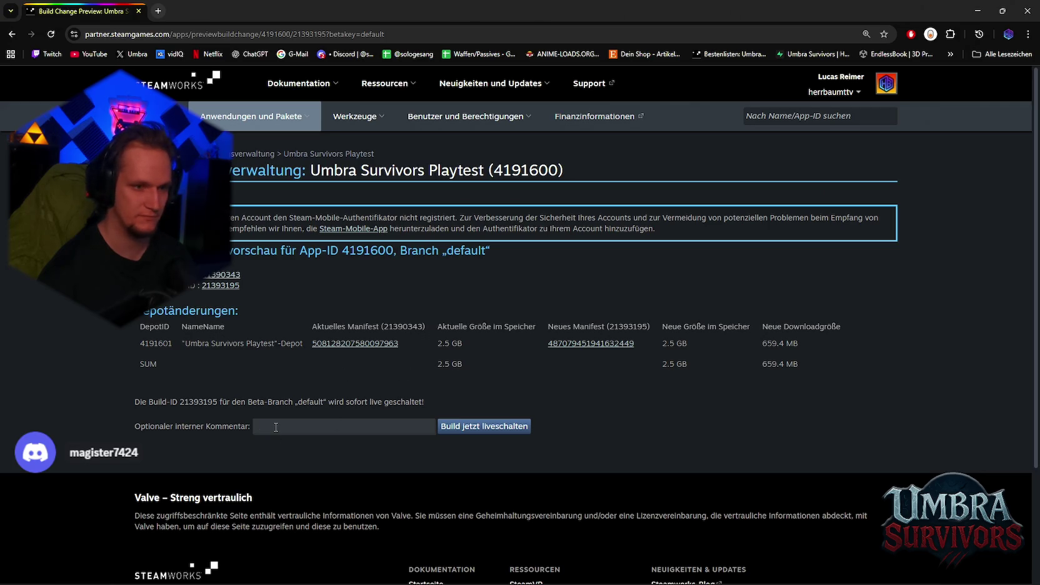
Step: Request setting build 21393195 live on default, accept the confirmations, then back out of the code prompt
{"action": "left_click", "coordinate": [488, 428]}
{"action": "left_click", "coordinate": [545, 116]}
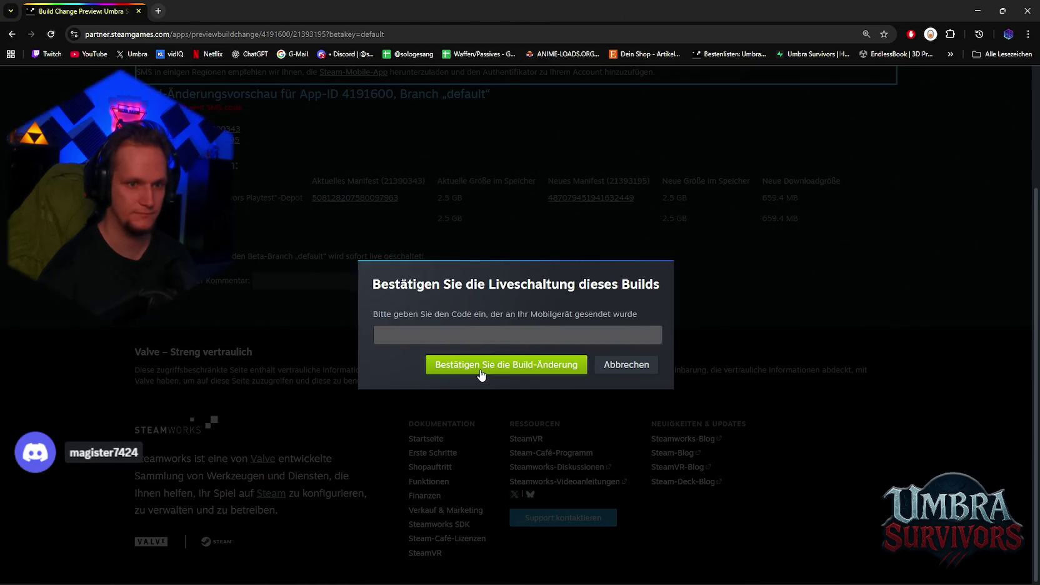
{"action": "left_click", "coordinate": [485, 374]}
{"action": "key", "text": "Escape"}
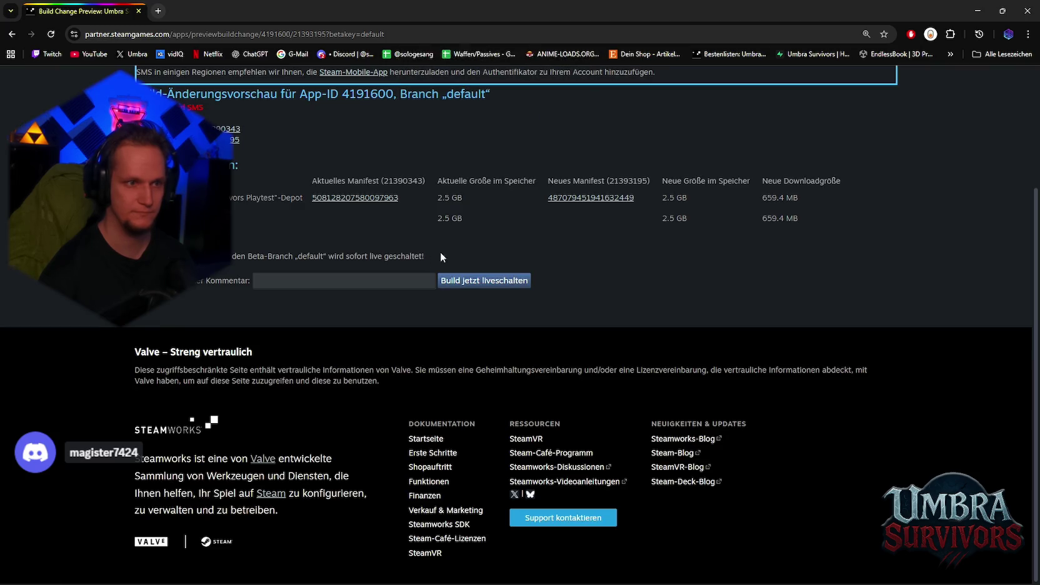
{"action": "key", "text": "alt+Left"}
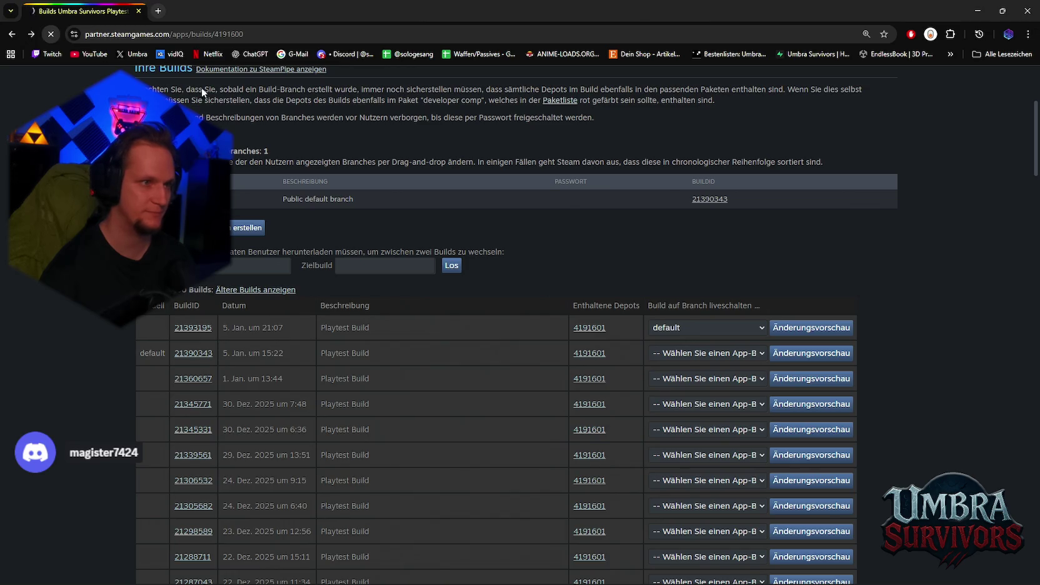
Step: Reselect default for build 21393195 and request going live again from the change preview
{"action": "left_click", "coordinate": [662, 329]}
{"action": "left_click", "coordinate": [786, 335]}
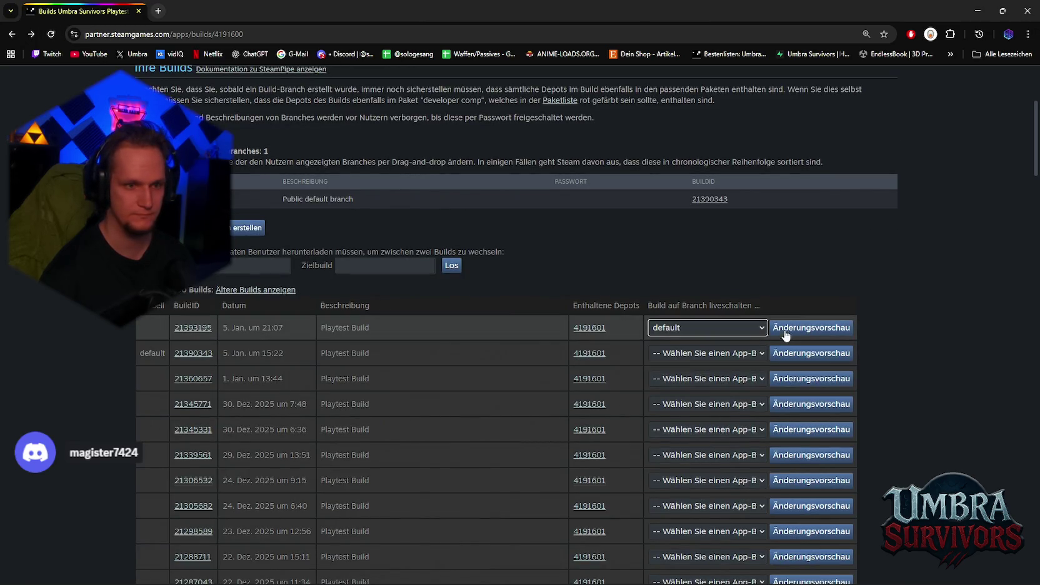
{"action": "left_click", "coordinate": [804, 331]}
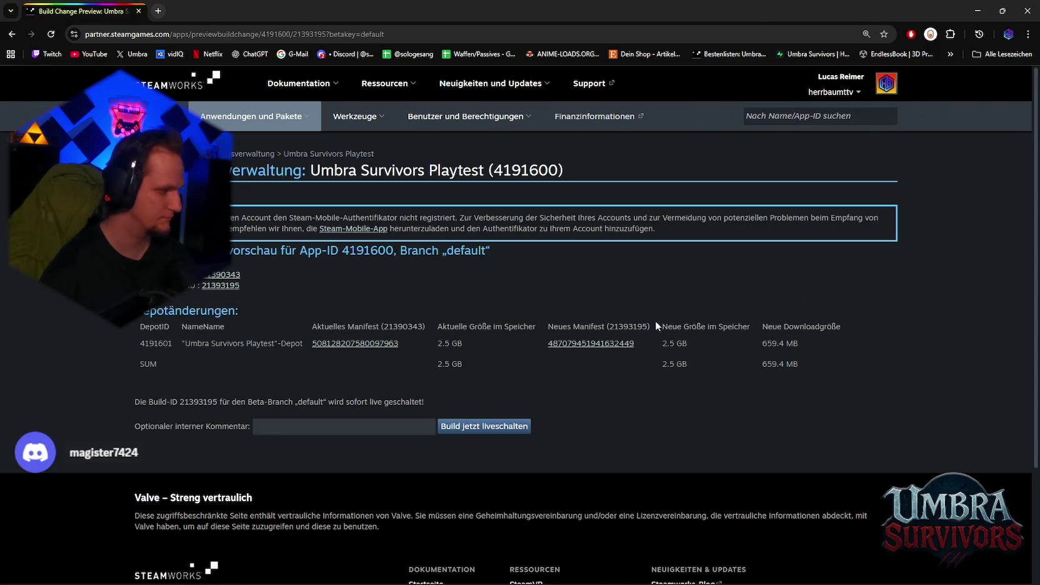
{"action": "left_click", "coordinate": [479, 426]}
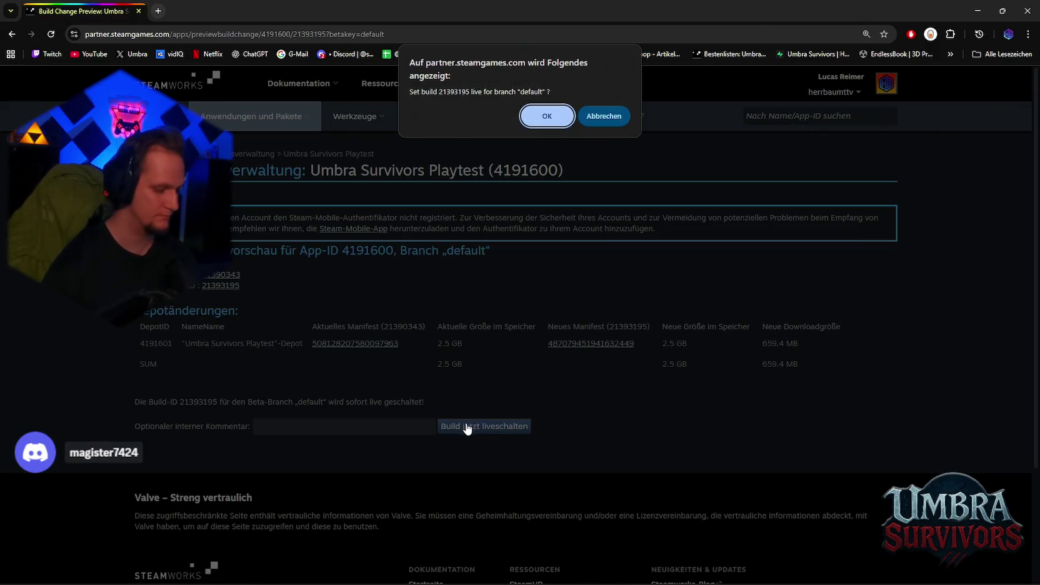
{"action": "left_click", "coordinate": [542, 114]}
{"action": "scroll", "coordinate": [540, 110], "scroll_direction": "down", "scroll_amount": 3}
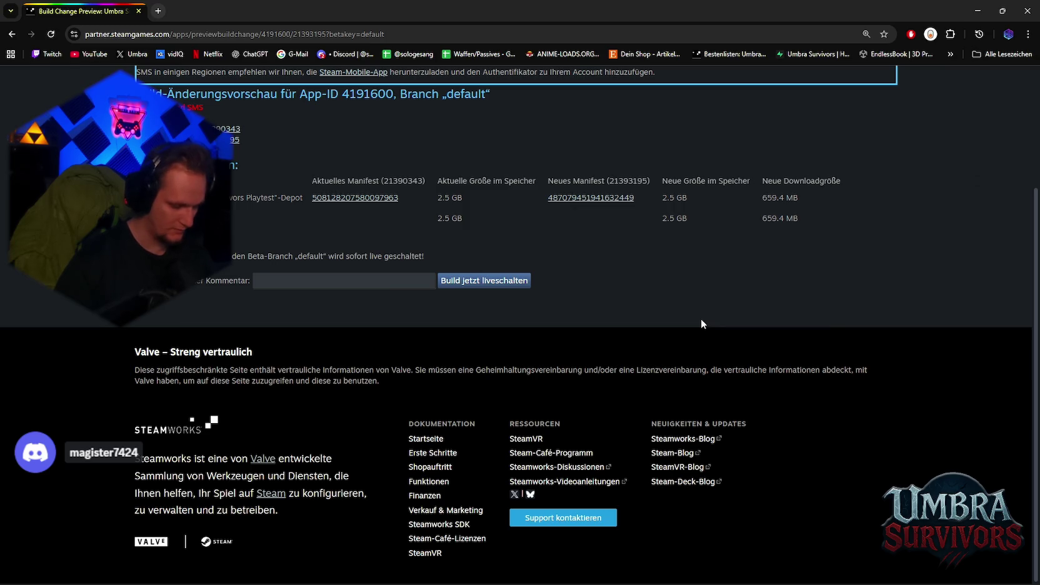
{"action": "key", "text": "Tab"}
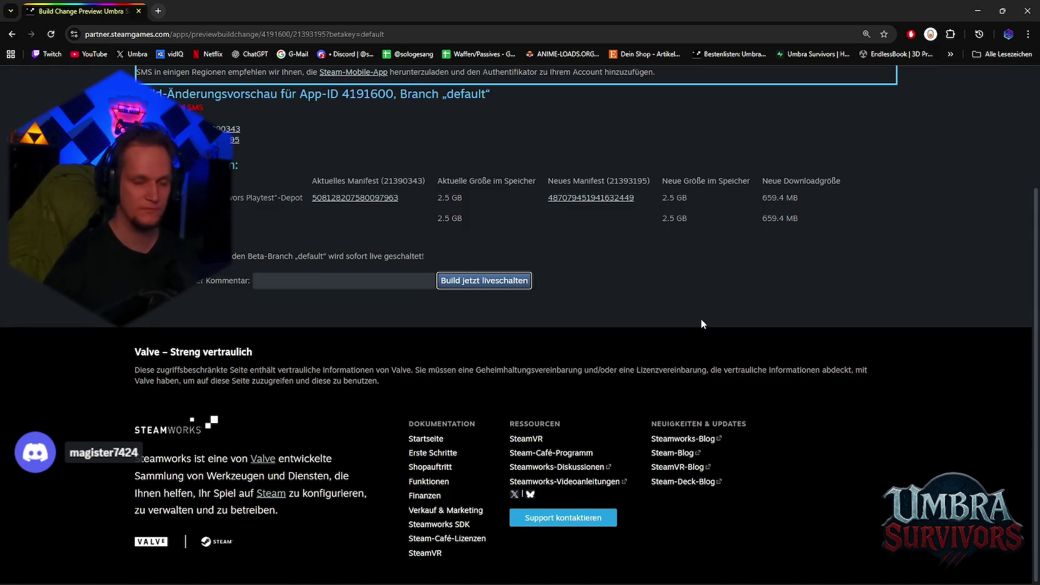
{"action": "scroll", "coordinate": [602, 247], "scroll_direction": "up", "scroll_amount": 3}
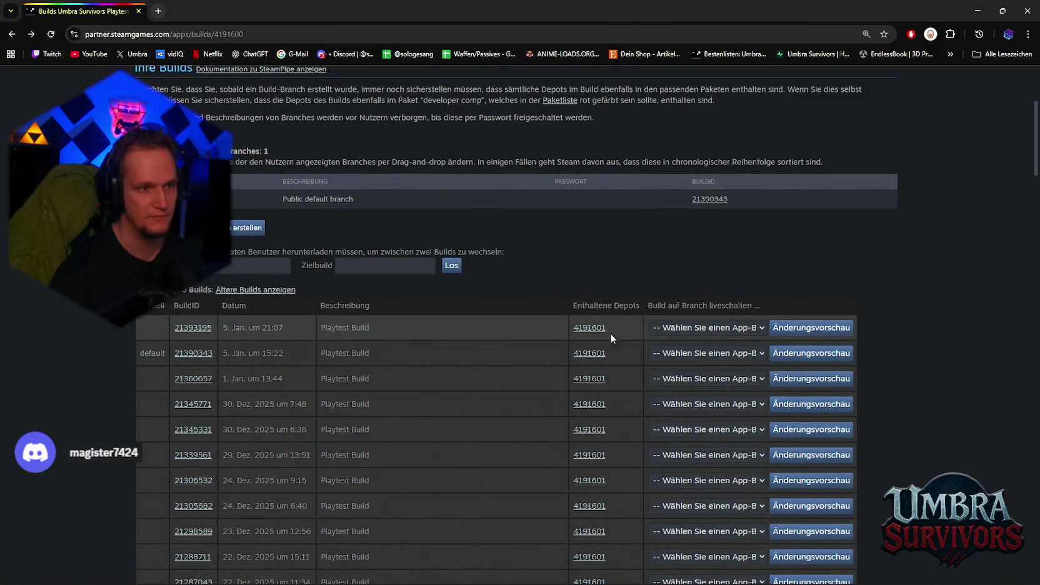
Step: Choose default once more, request go-live, and submit the mobile verification code
{"action": "left_click", "coordinate": [700, 325]}
{"action": "left_click", "coordinate": [685, 358]}
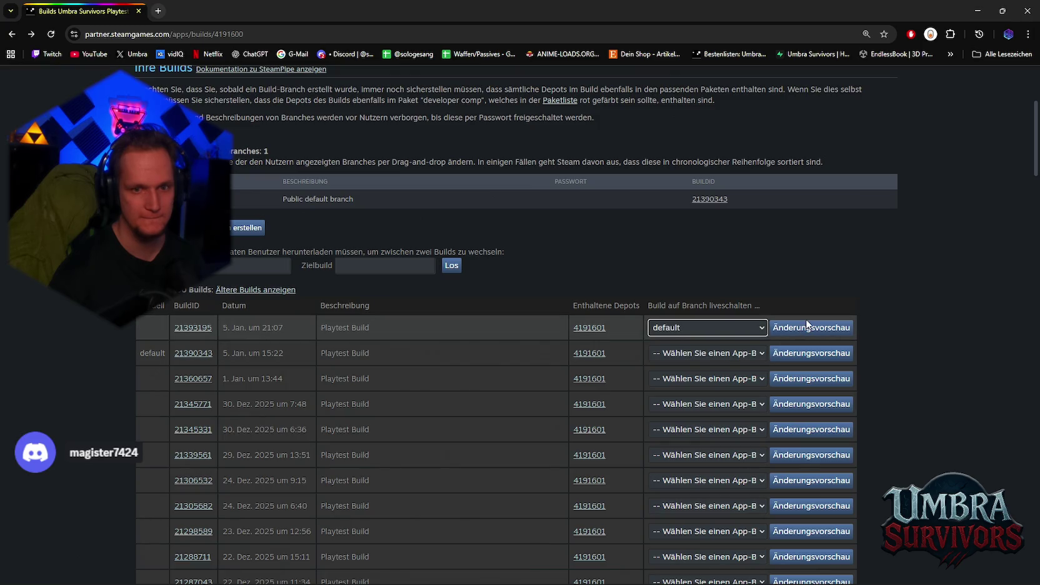
{"action": "left_click", "coordinate": [806, 328]}
{"action": "left_click", "coordinate": [479, 437]}
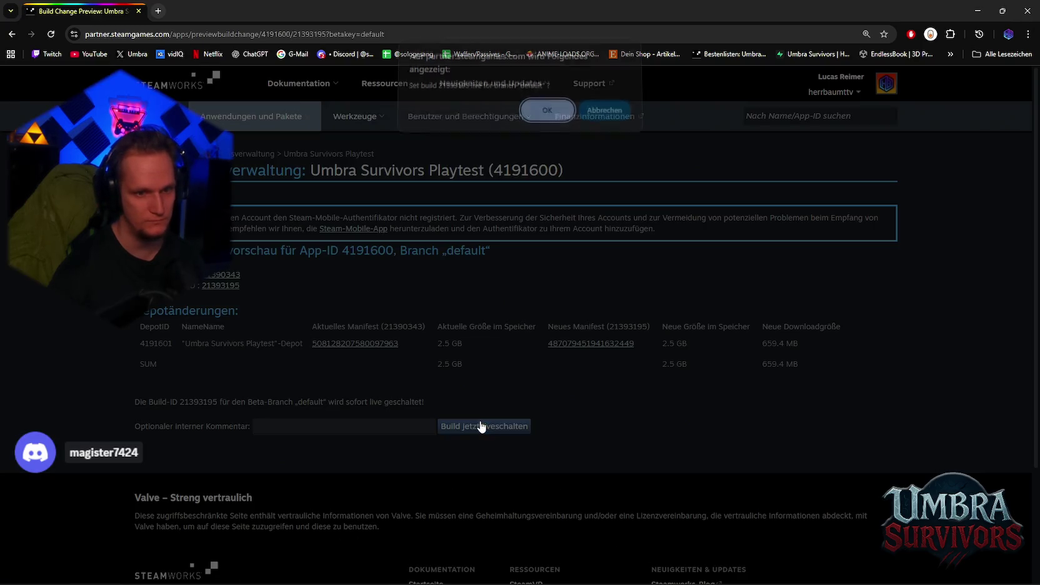
{"action": "left_click", "coordinate": [541, 113]}
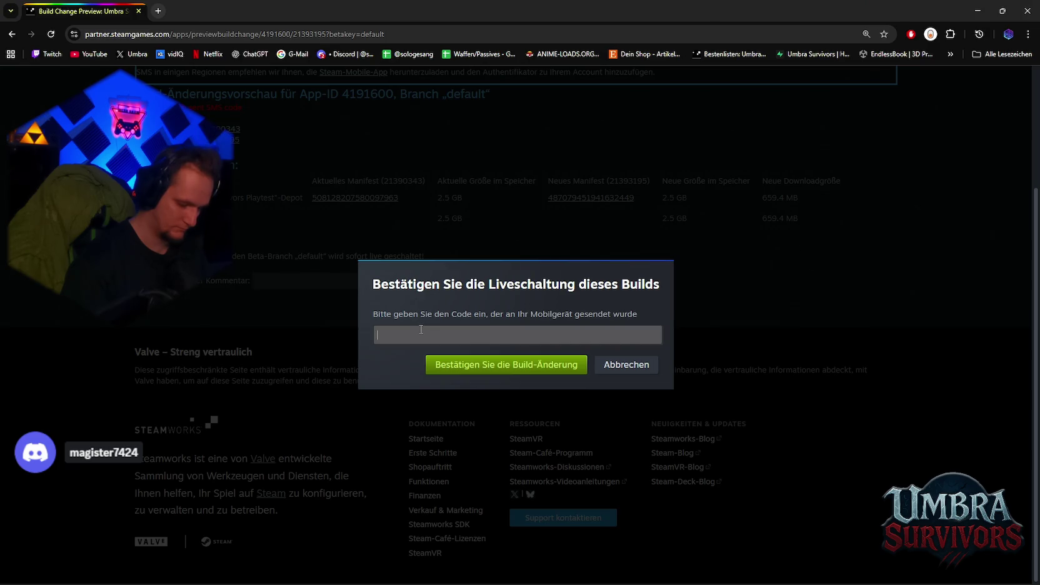
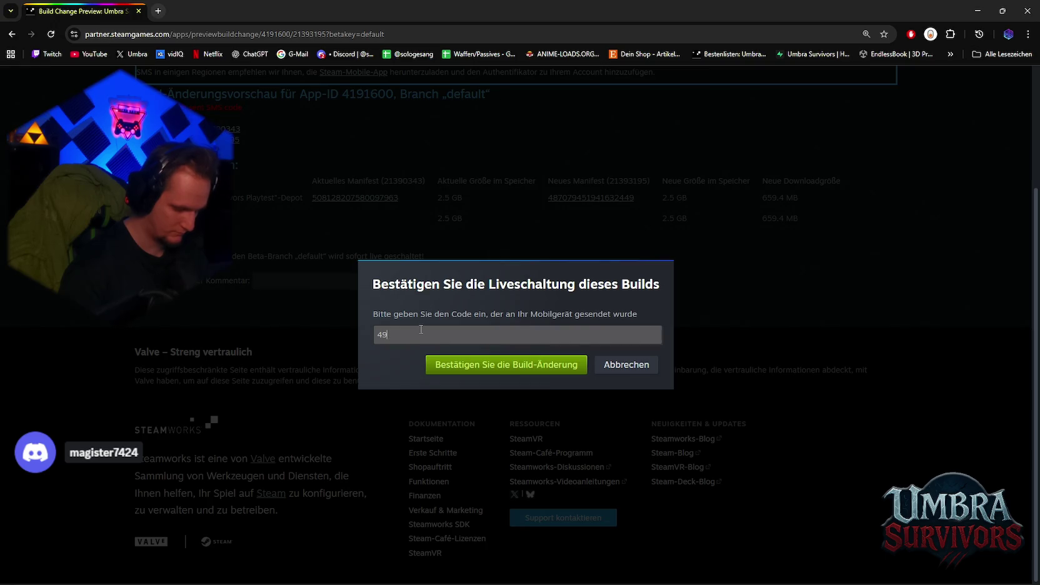
{"action": "key", "text": "Return"}
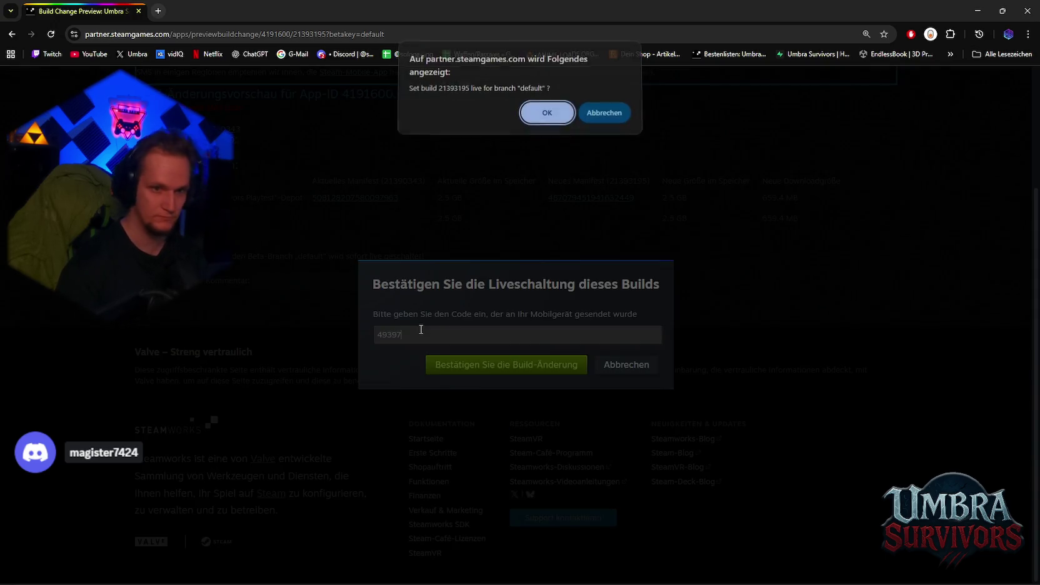
{"action": "key", "text": "Return"}
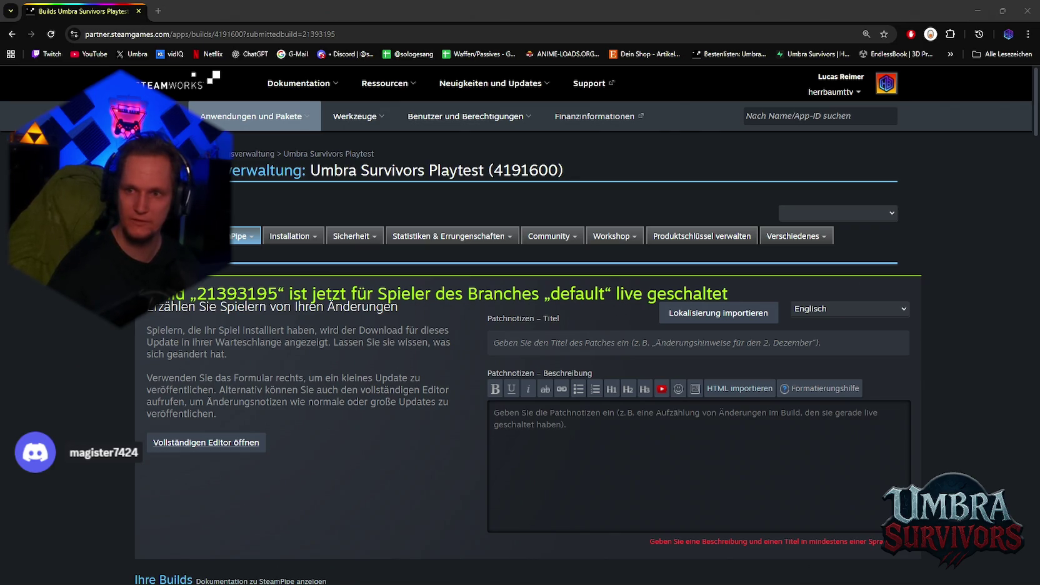
Step: Paste the 'Umbra Survivors – Patch Notes' title and the six-line change list into the form
{"action": "left_click", "coordinate": [506, 343]}
{"action": "type", "text": "🩸 Umbra Survivors – Patch Notes"}
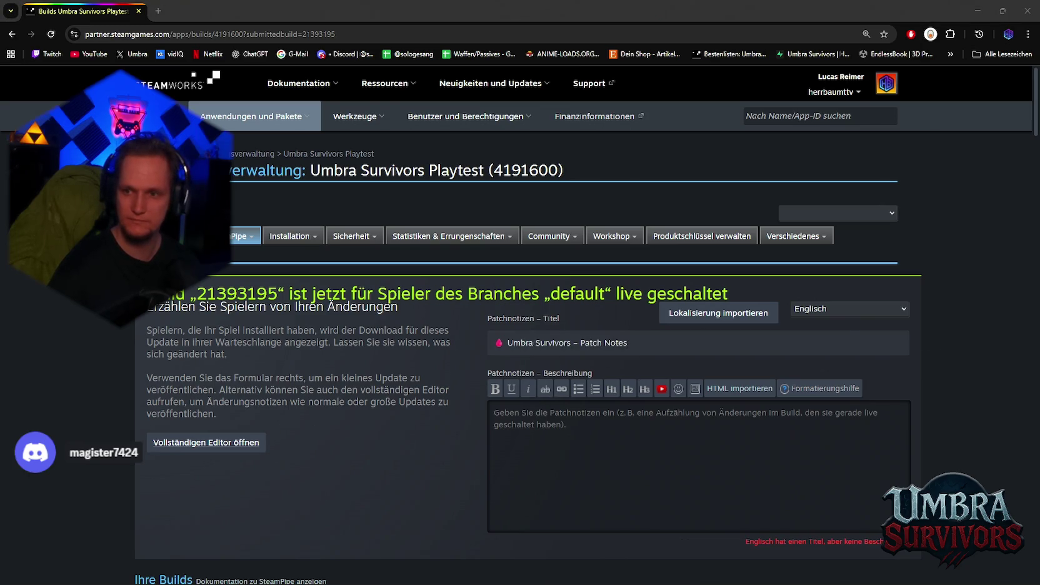
{"action": "left_click", "coordinate": [662, 441]}
{"action": "type", "text": "• Reroll system for upgrades has been added • Boss health bar is now visible and fully functional • Chest pickup is working again • Cooldown reduction calculation fixed • Ice Wand hitbox improved and damage adjusted • Ice Blade hitbox improved"}
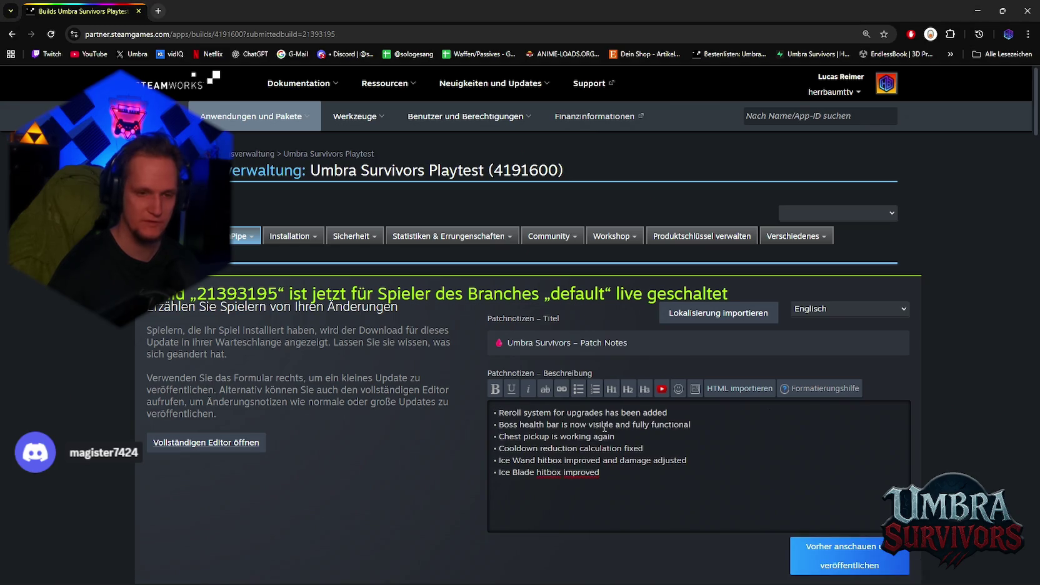
{"action": "left_click_drag", "start_coordinate": [581, 343], "coordinate": [574, 344]}
{"action": "left_click", "coordinate": [580, 343]}
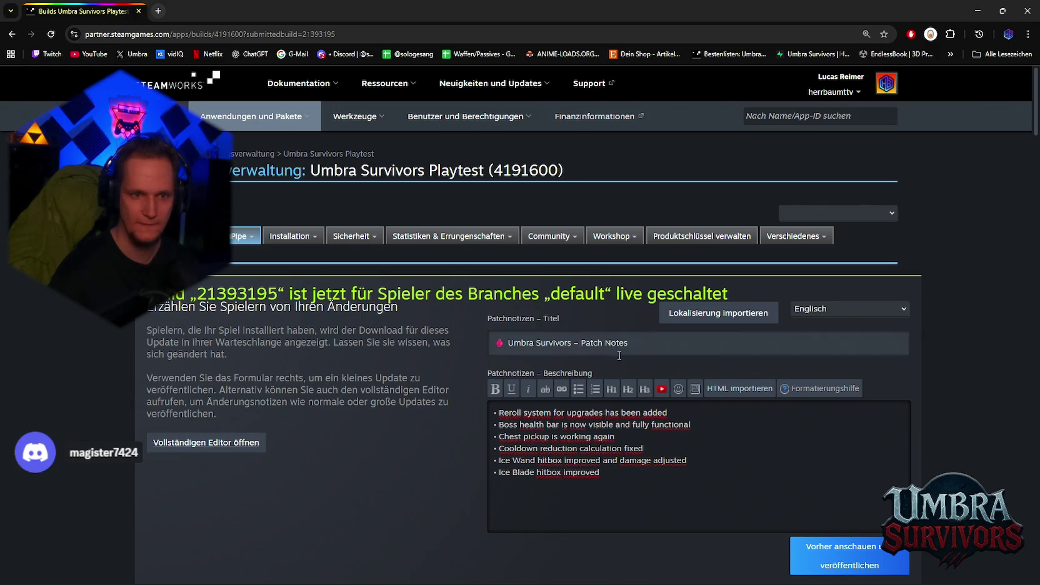
Step: Copy the 'Reroll System Patch' title from the Discord draft into the Steamworks title field
{"action": "mouse_move", "coordinate": [753, 578]}
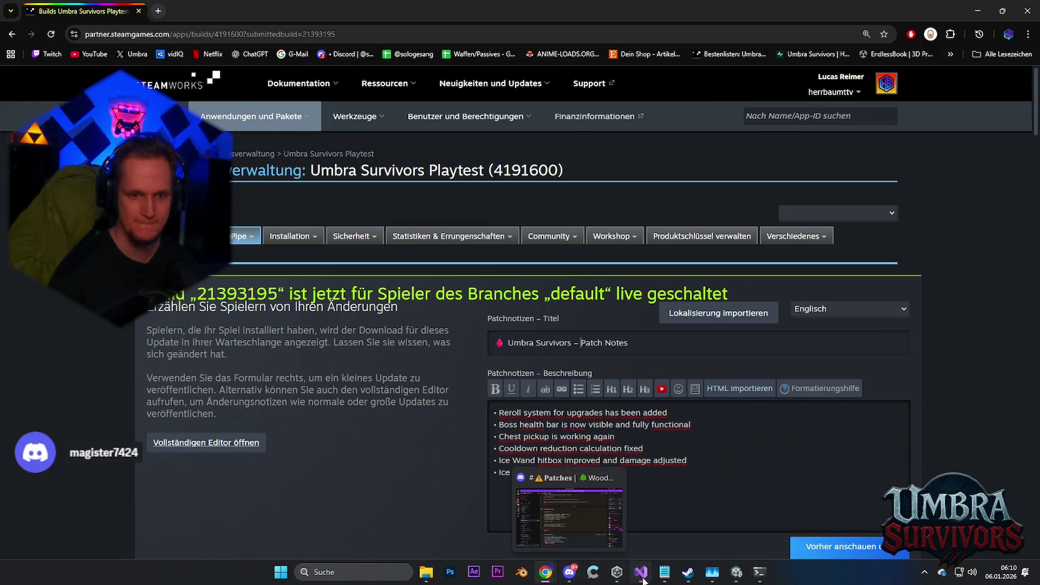
{"action": "mouse_move", "coordinate": [662, 580]}
{"action": "left_click", "coordinate": [569, 572]}
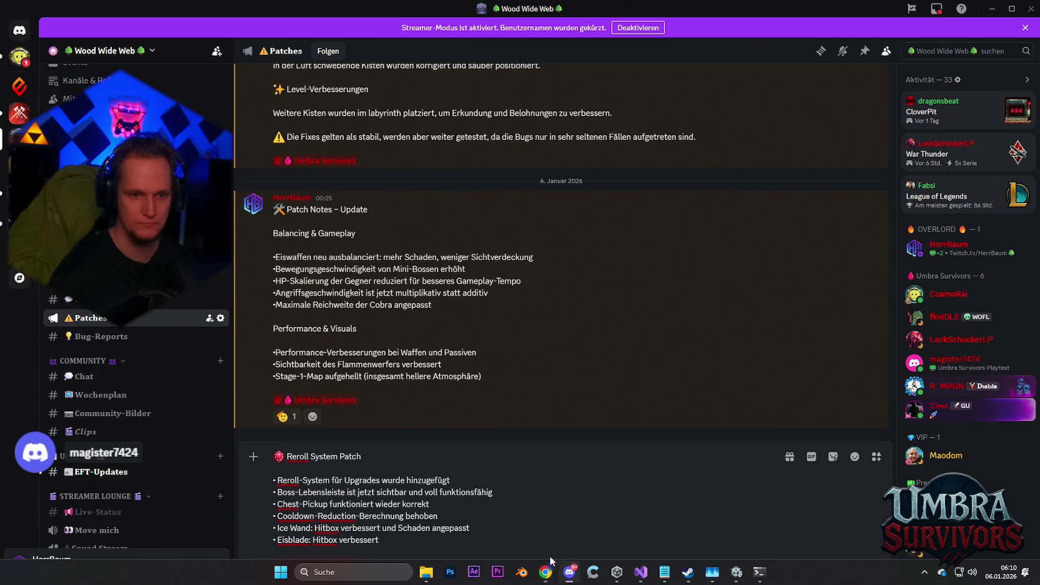
{"action": "left_click_drag", "start_coordinate": [379, 460], "coordinate": [266, 463]}
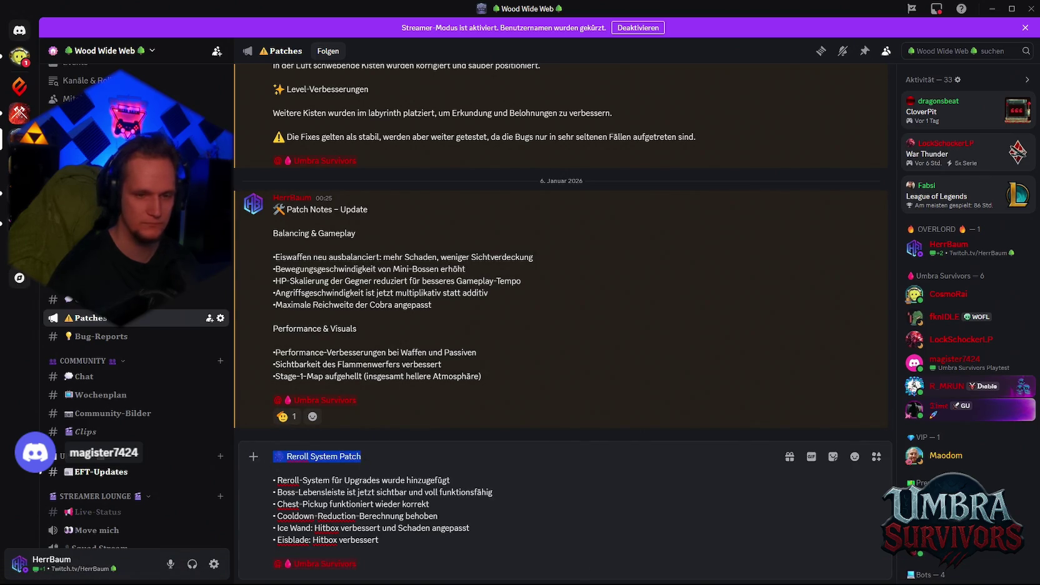
{"action": "mouse_move", "coordinate": [699, 576]}
{"action": "mouse_move", "coordinate": [546, 572]}
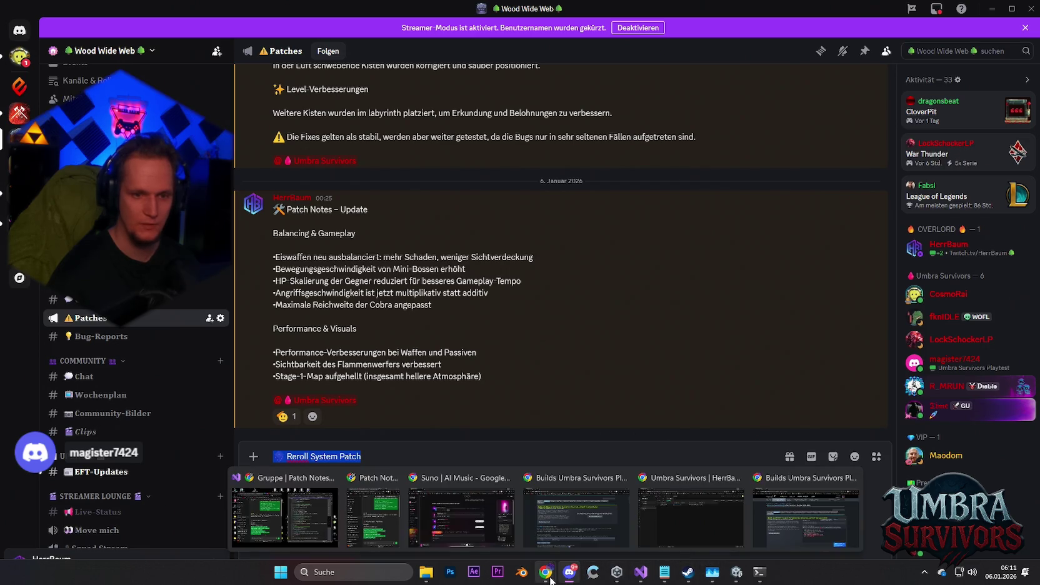
{"action": "left_click", "coordinate": [595, 531]}
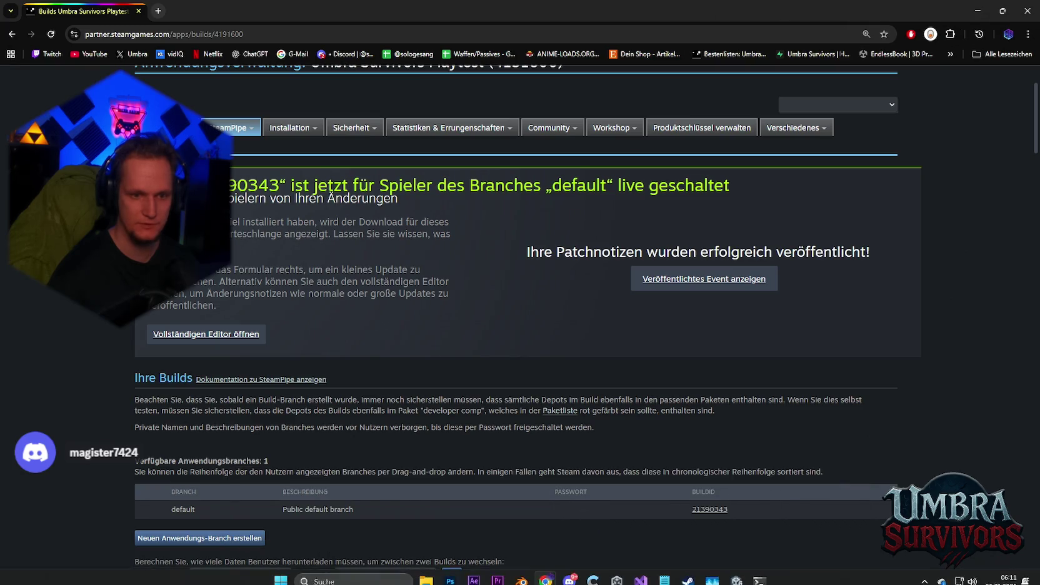
{"action": "mouse_move", "coordinate": [548, 575]}
{"action": "left_click", "coordinate": [780, 533]}
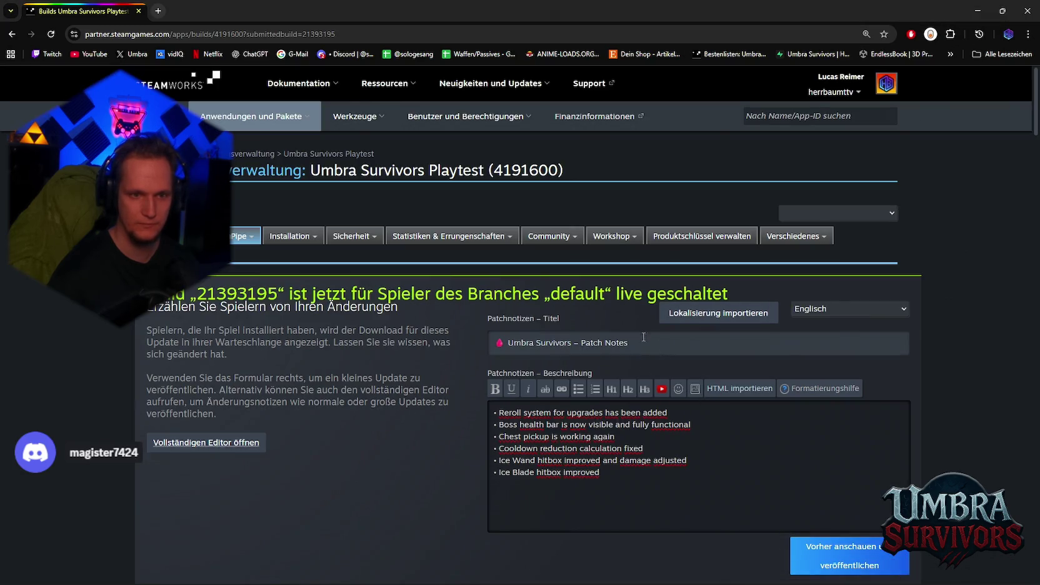
{"action": "type", "text": ":game_die: Reroll System Patch"}
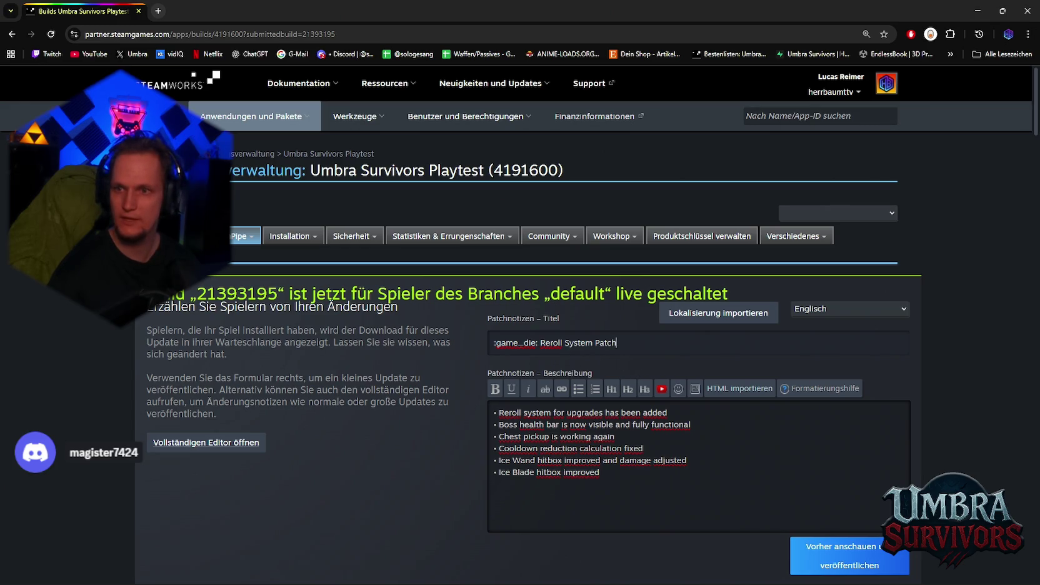
Step: Trim the title to 'Reroll System' and preview the patch notes
{"action": "left_click", "coordinate": [541, 341]}
{"action": "key", "text": "Home"}
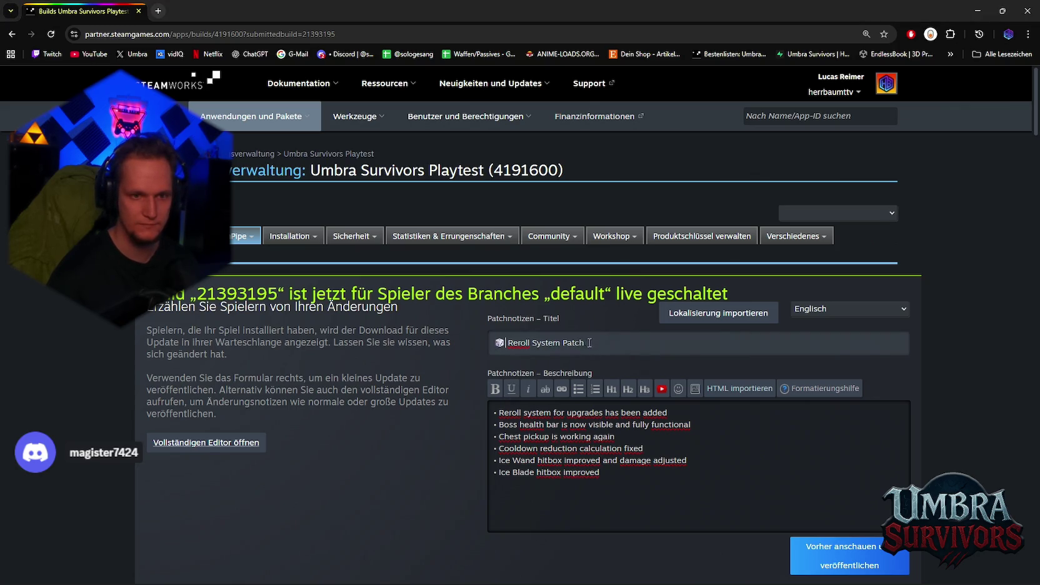
{"action": "left_click_drag", "start_coordinate": [581, 344], "coordinate": [563, 343]}
{"action": "key", "text": "BackSpace"}
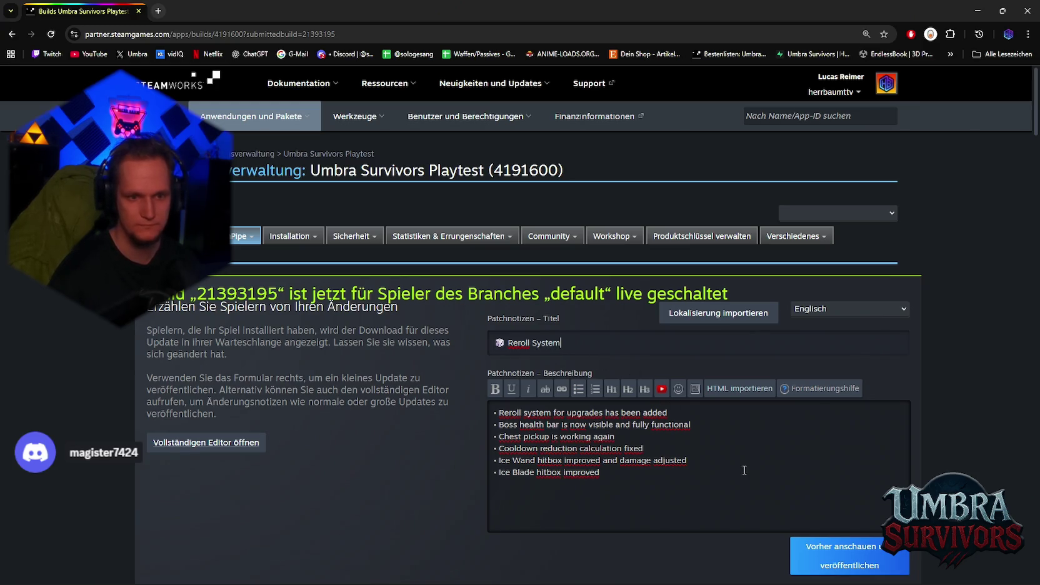
{"action": "left_click", "coordinate": [826, 553]}
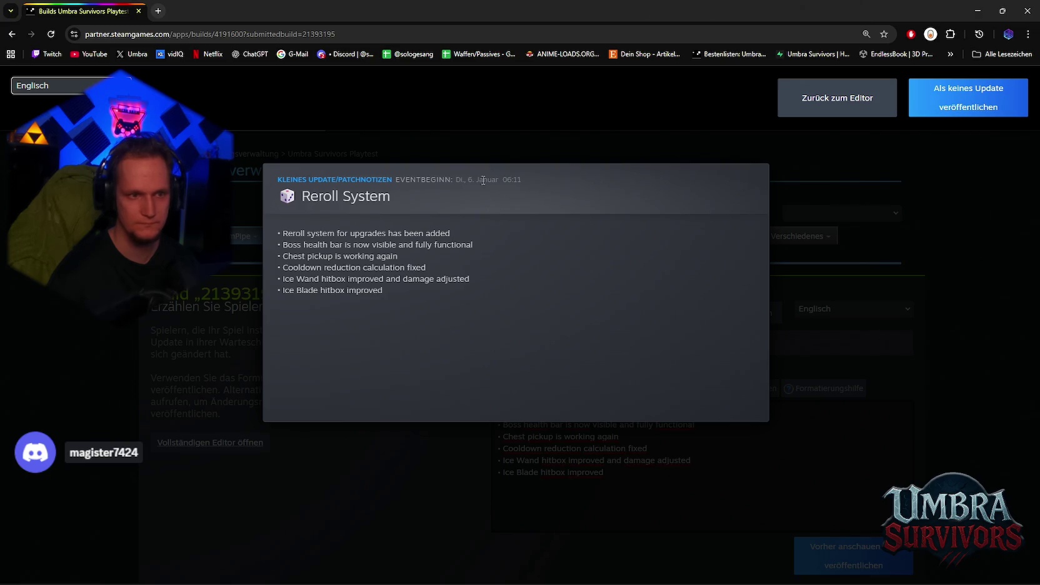
Step: Publish the Steamworks notes as a small update, then send and publish the Reroll System Patch post in Discord
{"action": "left_click", "coordinate": [942, 107]}
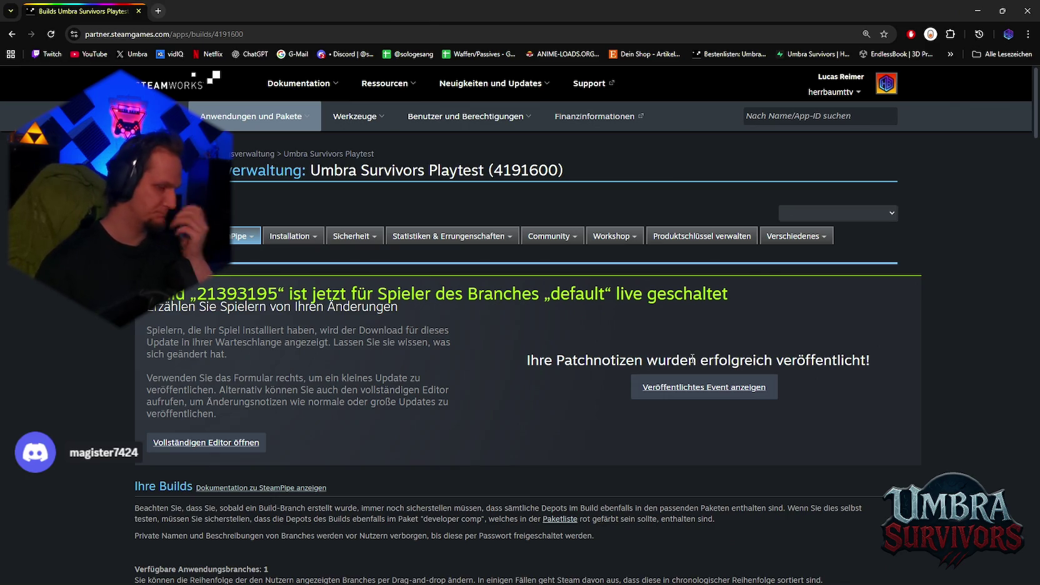
{"action": "mouse_move", "coordinate": [612, 236]}
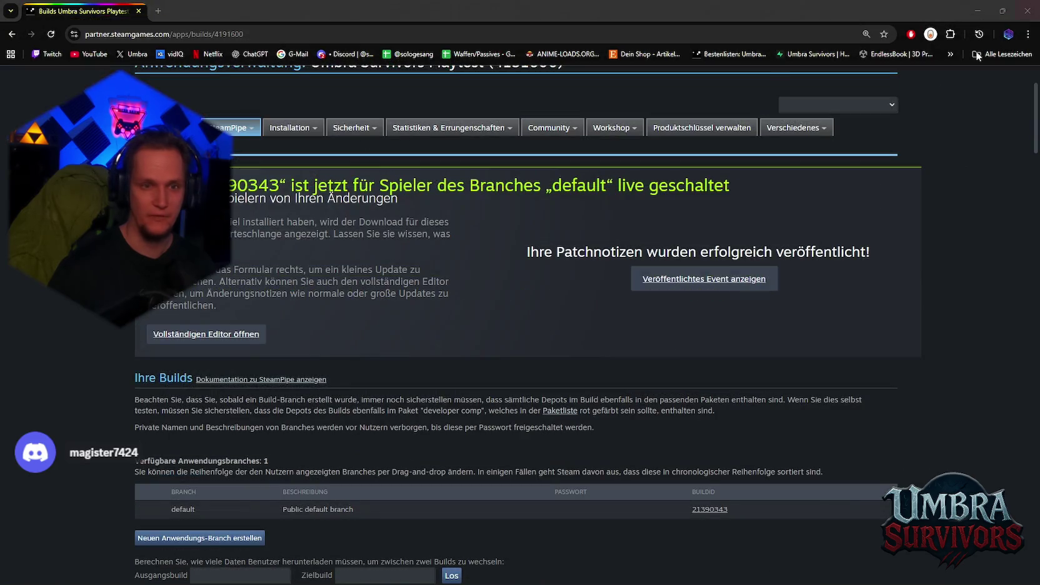
{"action": "key", "text": "alt+Tab"}
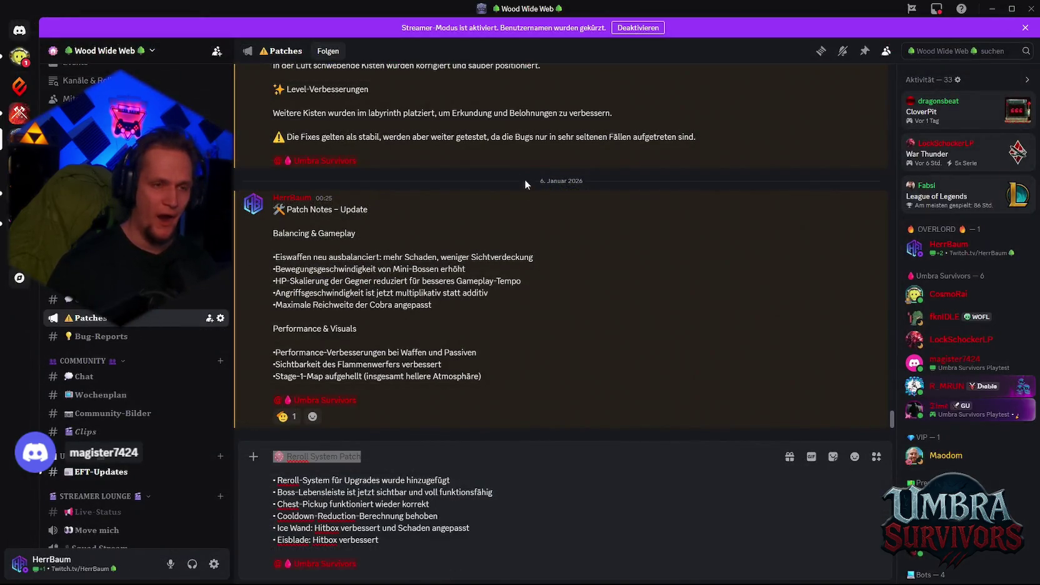
{"action": "left_click", "coordinate": [451, 545]}
{"action": "key", "text": "Return"}
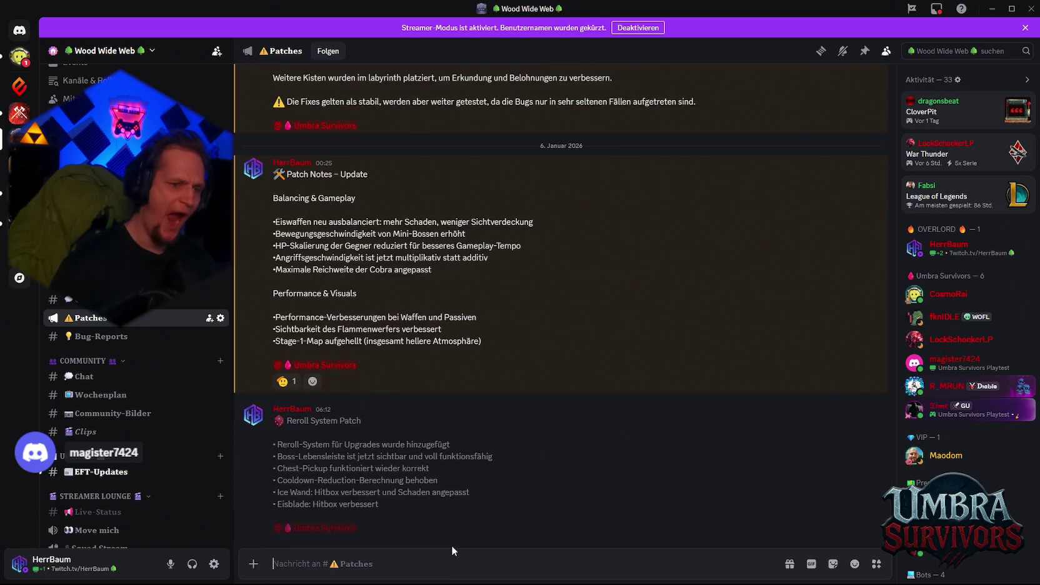
{"action": "left_click", "coordinate": [409, 523]}
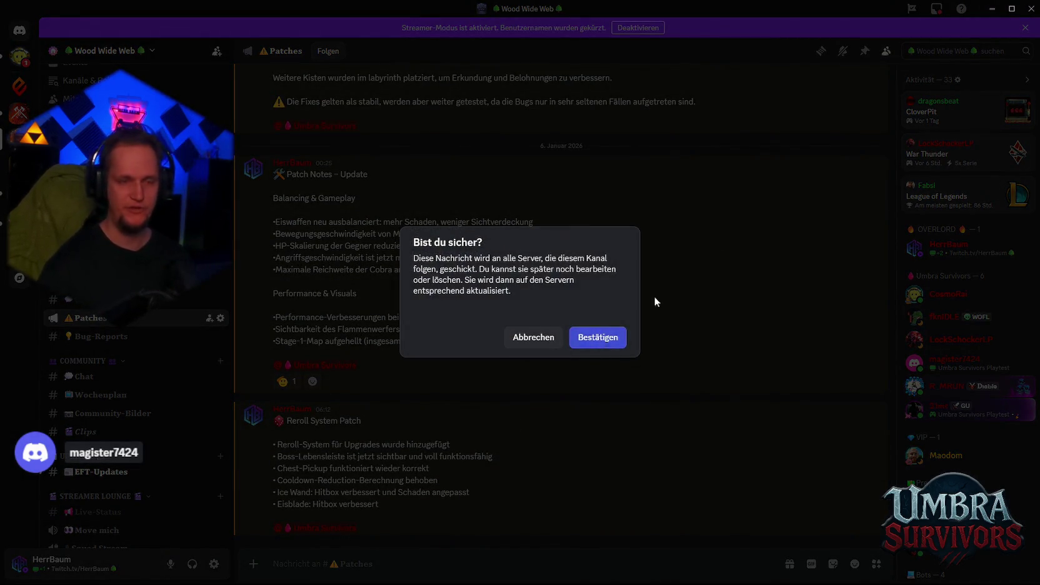
{"action": "key", "text": "Return"}
{"action": "left_click", "coordinate": [992, 8]}
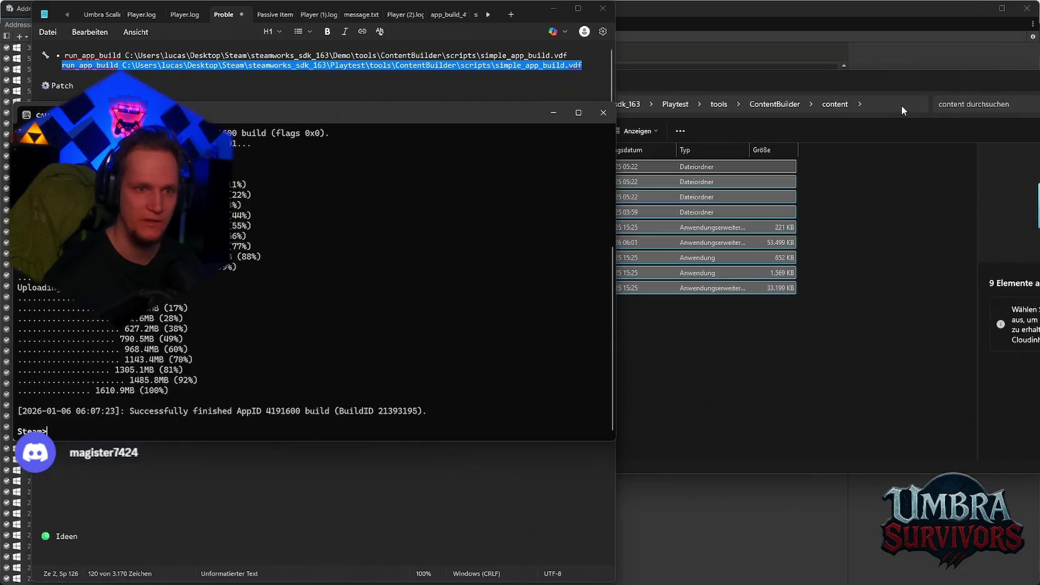
Step: Close the command prompt, content folder, Notepad and Addressables Report, then return to Discord
{"action": "left_click", "coordinate": [603, 113]}
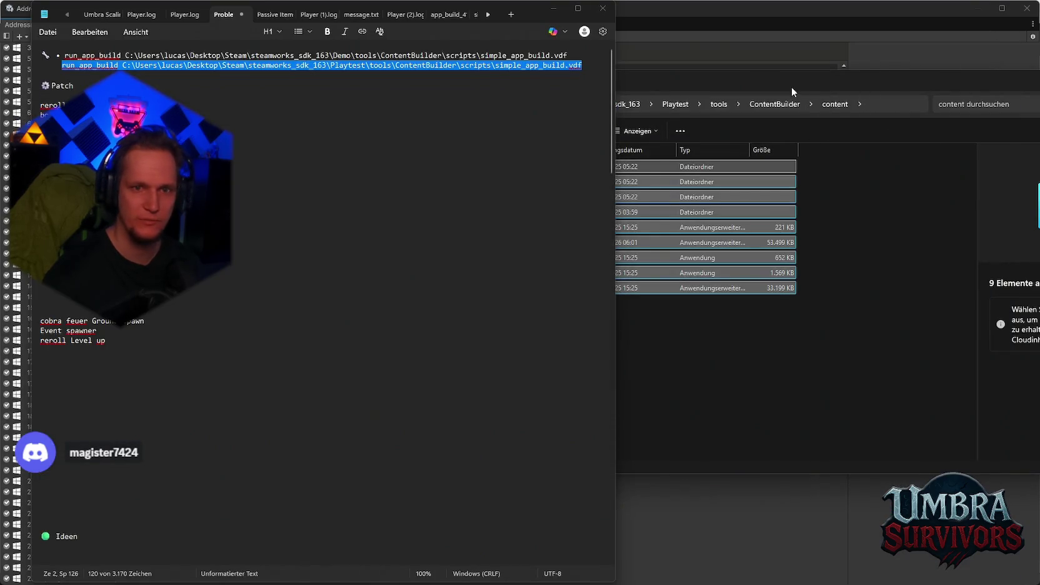
{"action": "left_click", "coordinate": [791, 87]}
{"action": "left_click_drag", "start_coordinate": [778, 96], "coordinate": [500, 88]}
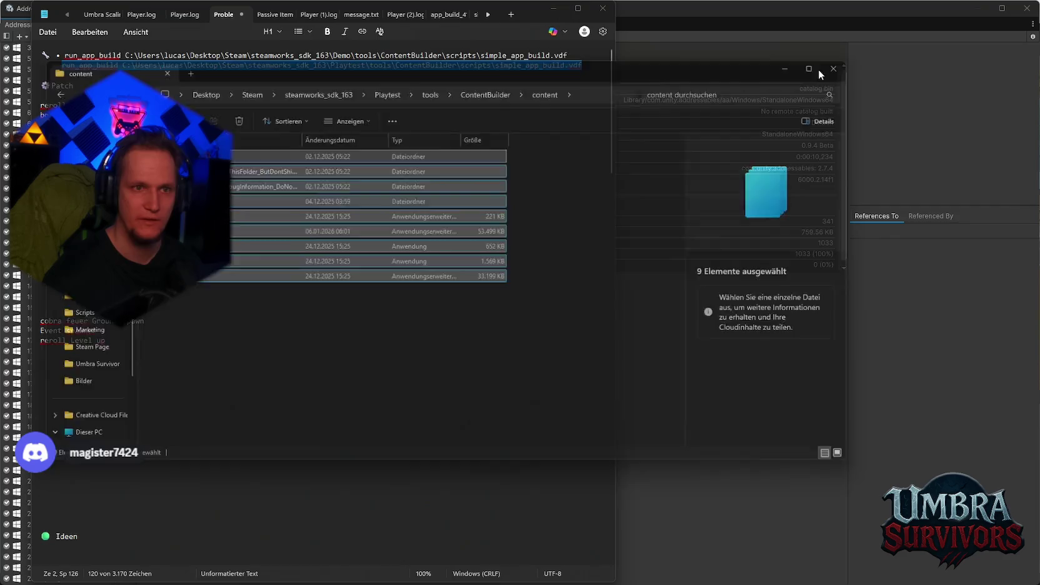
{"action": "left_click", "coordinate": [818, 69]}
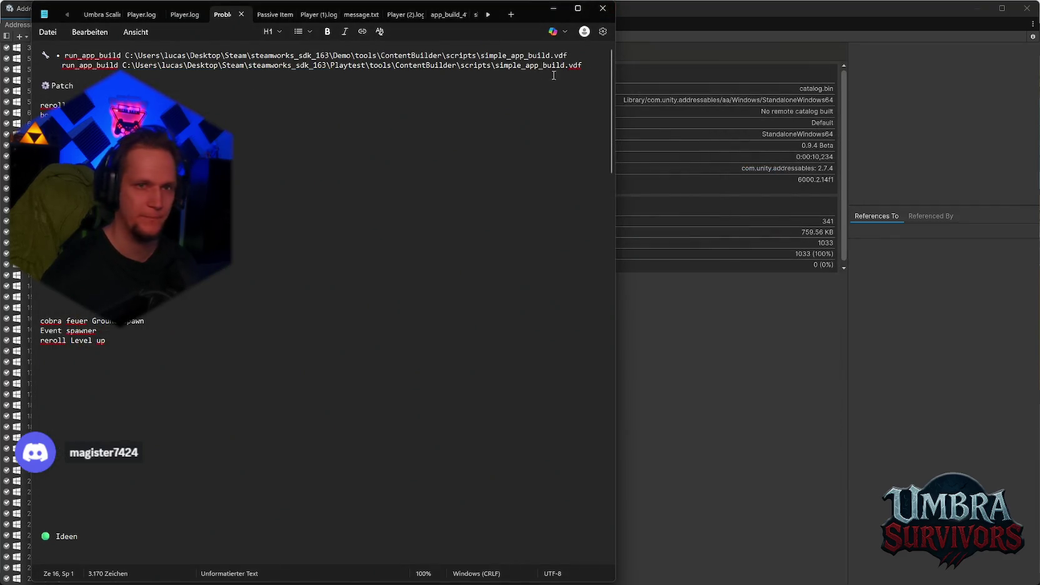
{"action": "left_click", "coordinate": [602, 8]}
{"action": "left_click", "coordinate": [1027, 8]}
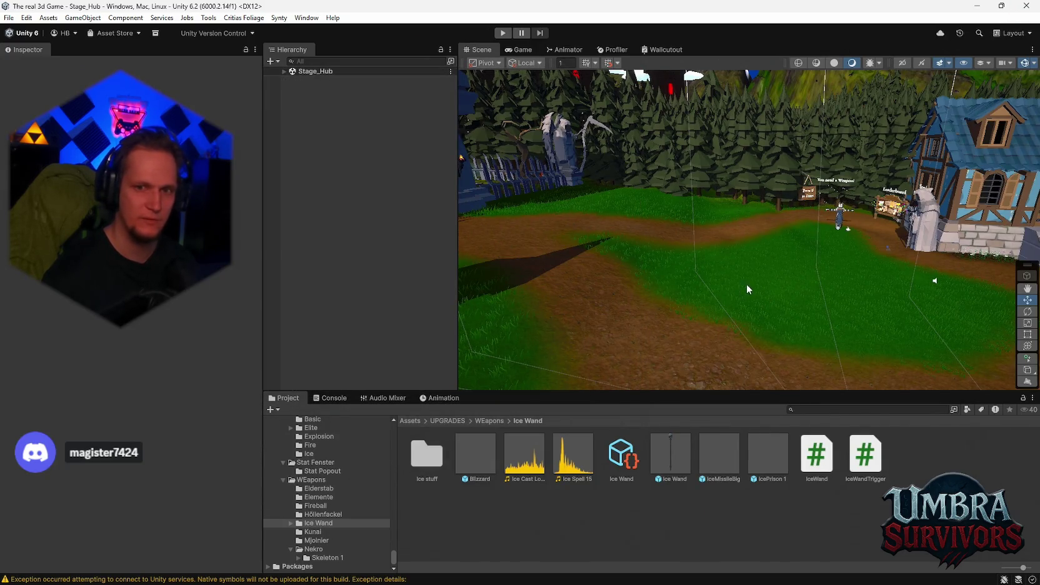
{"action": "key", "text": "super+d"}
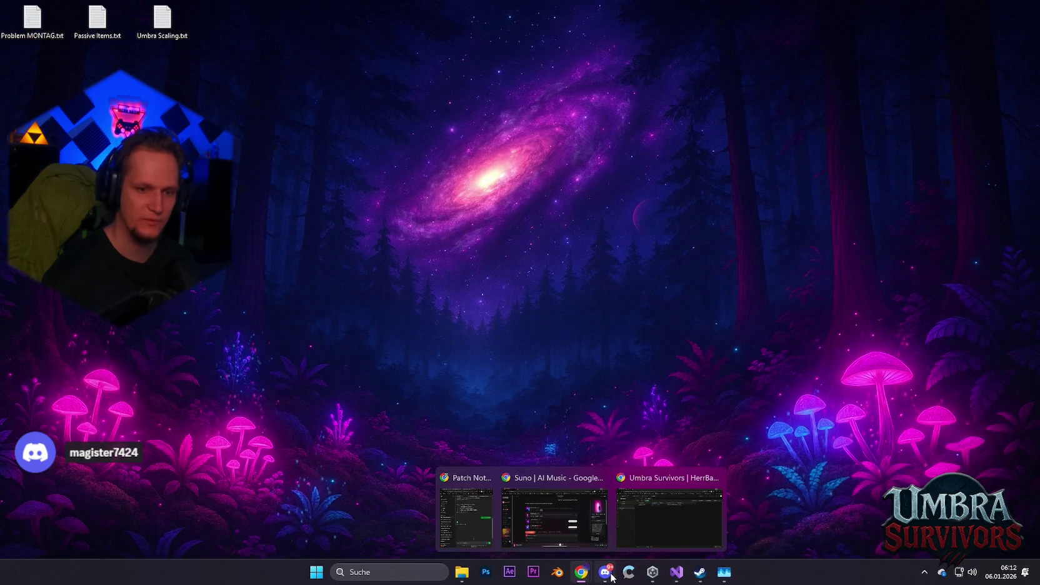
{"action": "left_click", "coordinate": [608, 572]}
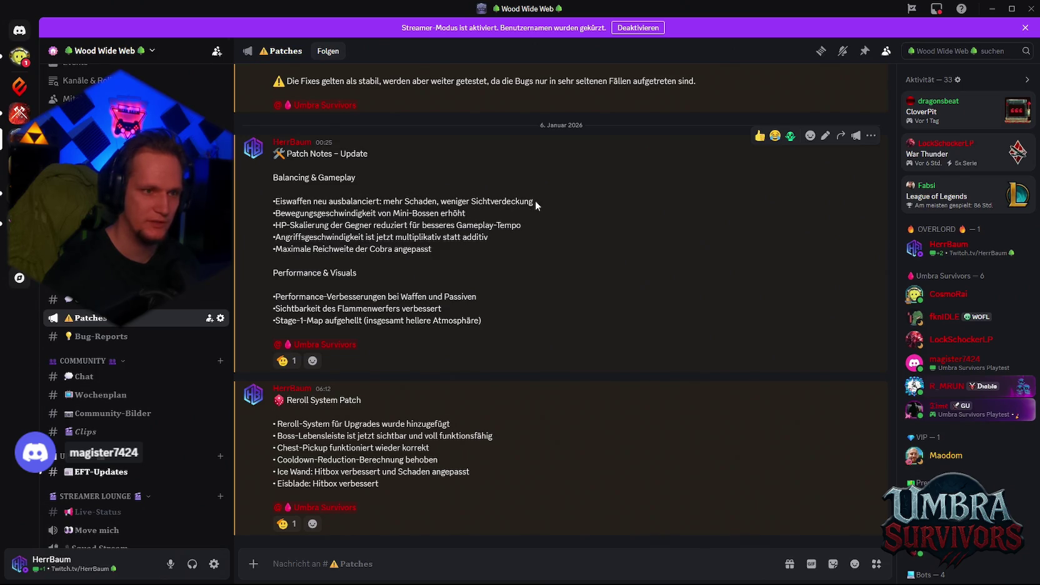
Step: React to both the earlier Patch Notes message and the Reroll System Patch message
{"action": "left_click_drag", "start_coordinate": [470, 215], "coordinate": [278, 213]}
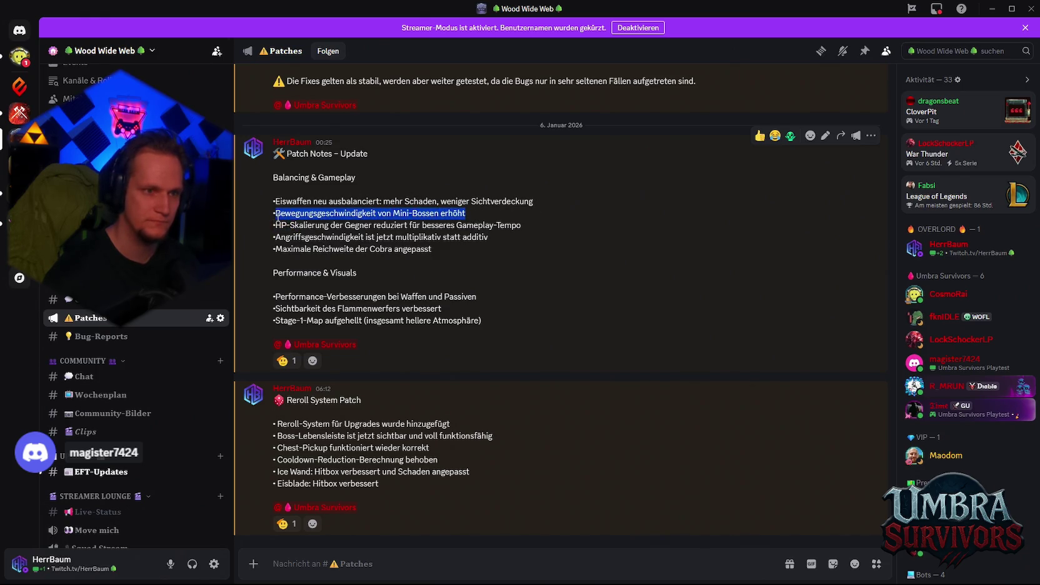
{"action": "left_click", "coordinate": [296, 238]}
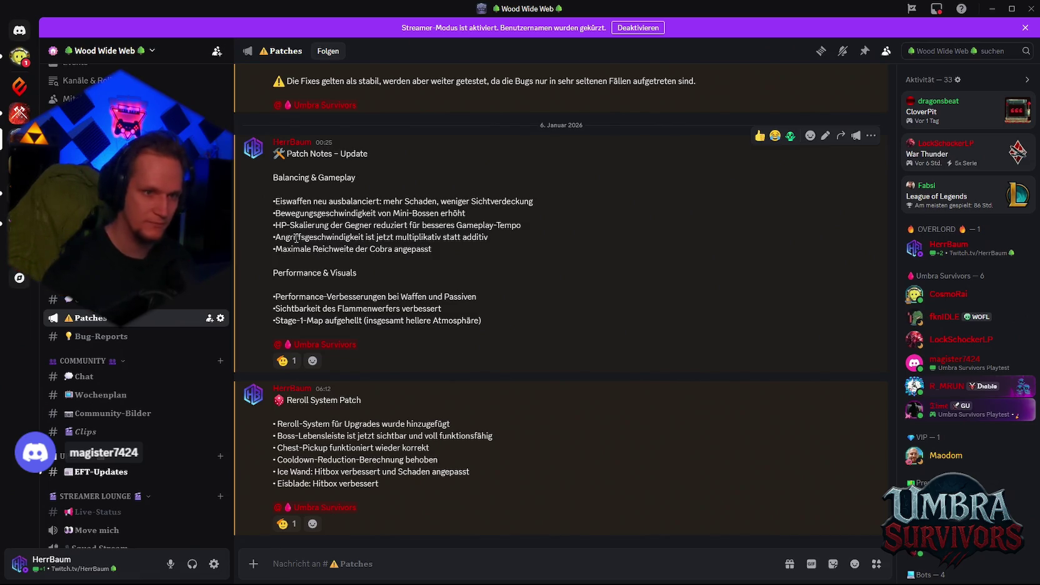
{"action": "scroll", "coordinate": [417, 330], "scroll_direction": "up", "scroll_amount": 3}
{"action": "scroll", "coordinate": [416, 330], "scroll_direction": "down", "scroll_amount": 3}
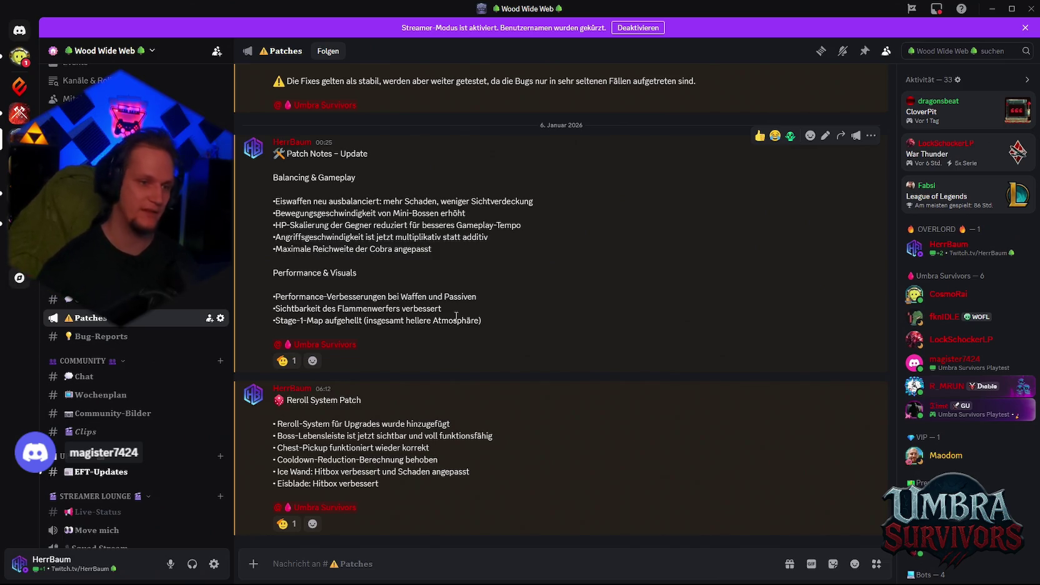
{"action": "left_click", "coordinate": [283, 361]}
{"action": "left_click", "coordinate": [282, 522]}
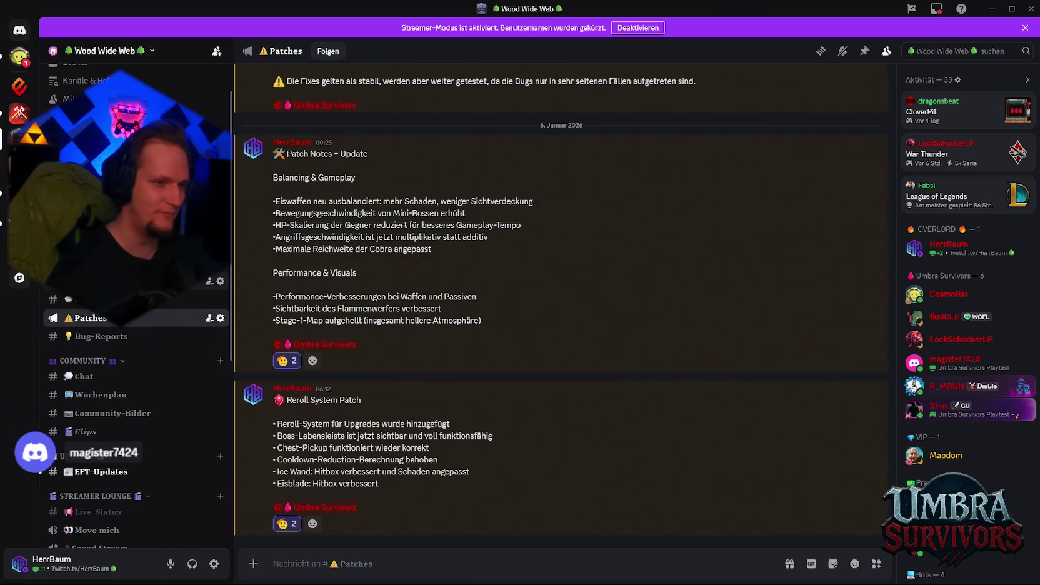
{"action": "left_click", "coordinate": [181, 300]}
Step: Scroll through Chat's latest messages about store asset packs used as static FBX meshes in Unity
{"action": "scroll", "coordinate": [400, 420], "scroll_direction": "down", "scroll_amount": 15}
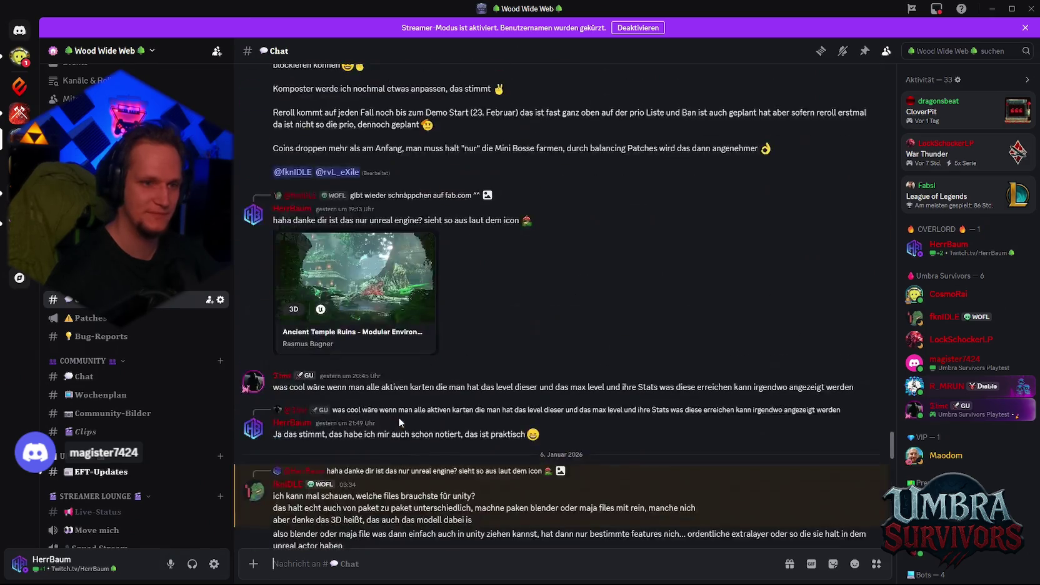
{"action": "scroll", "coordinate": [406, 413], "scroll_direction": "down", "scroll_amount": 15}
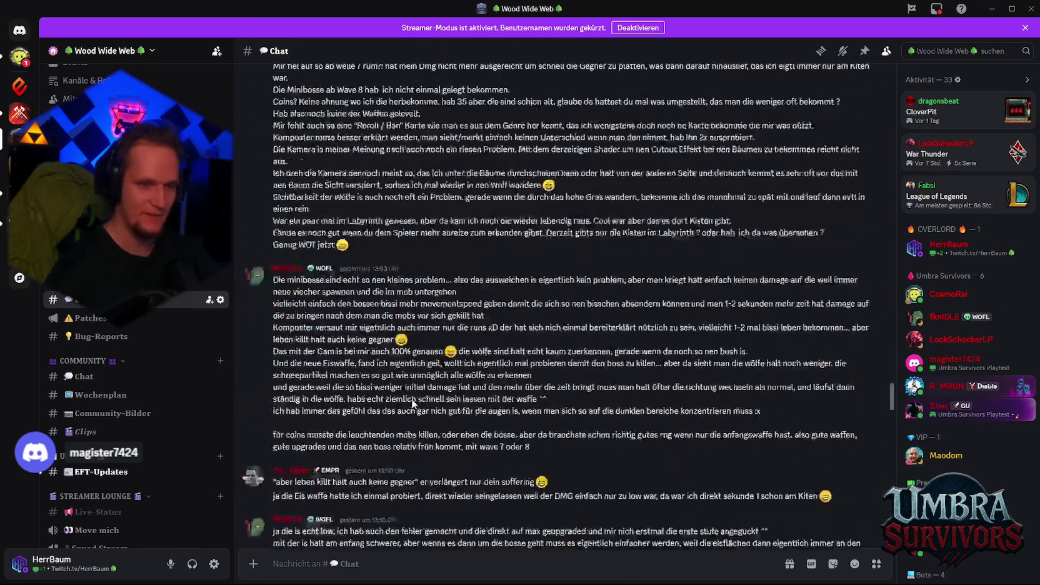
{"action": "scroll", "coordinate": [427, 409], "scroll_direction": "down", "scroll_amount": 10}
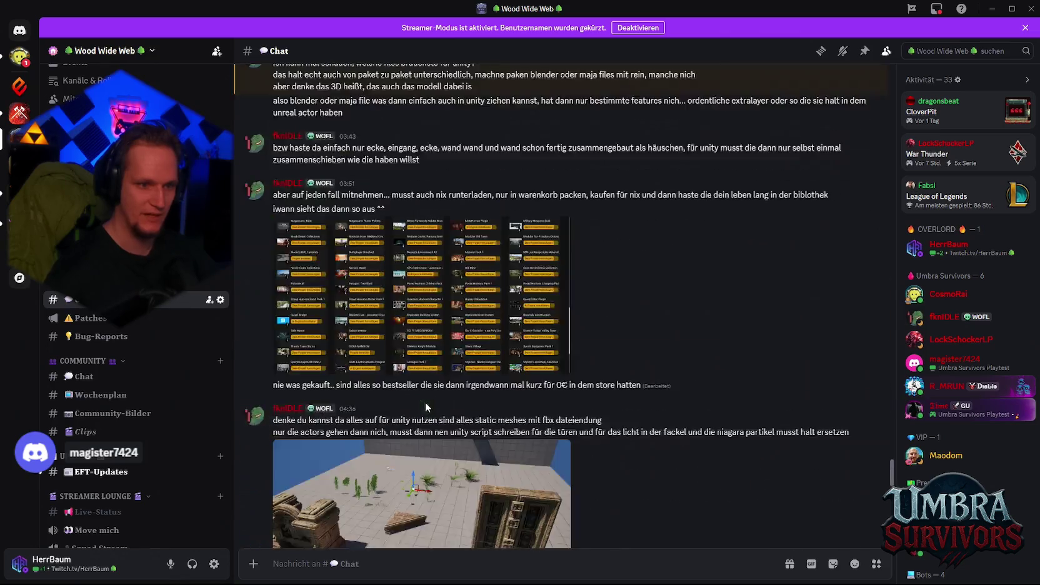